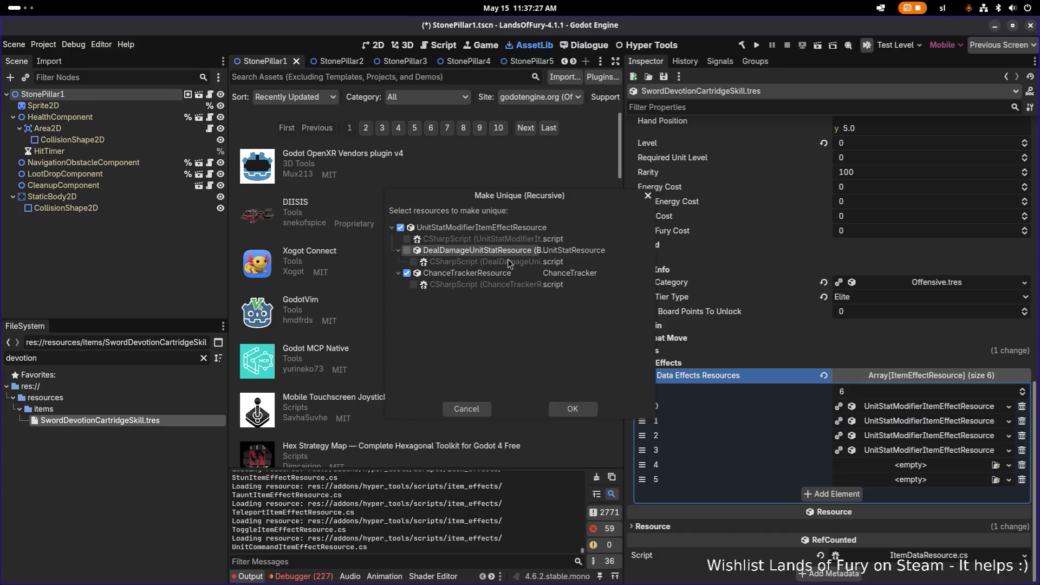
Step: Fill effect slots 4 and 5 with unique pasted copies of the stat modifier effect
{"action": "left_click", "coordinate": [572, 408]}
{"action": "right_click", "coordinate": [919, 465]}
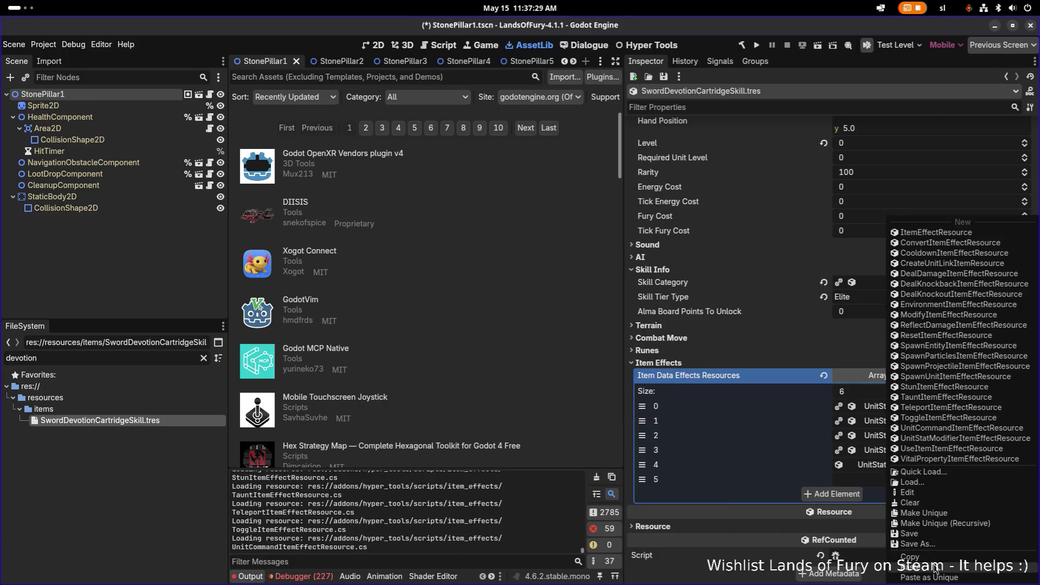
{"action": "left_click", "coordinate": [915, 556]}
{"action": "left_click", "coordinate": [953, 479]}
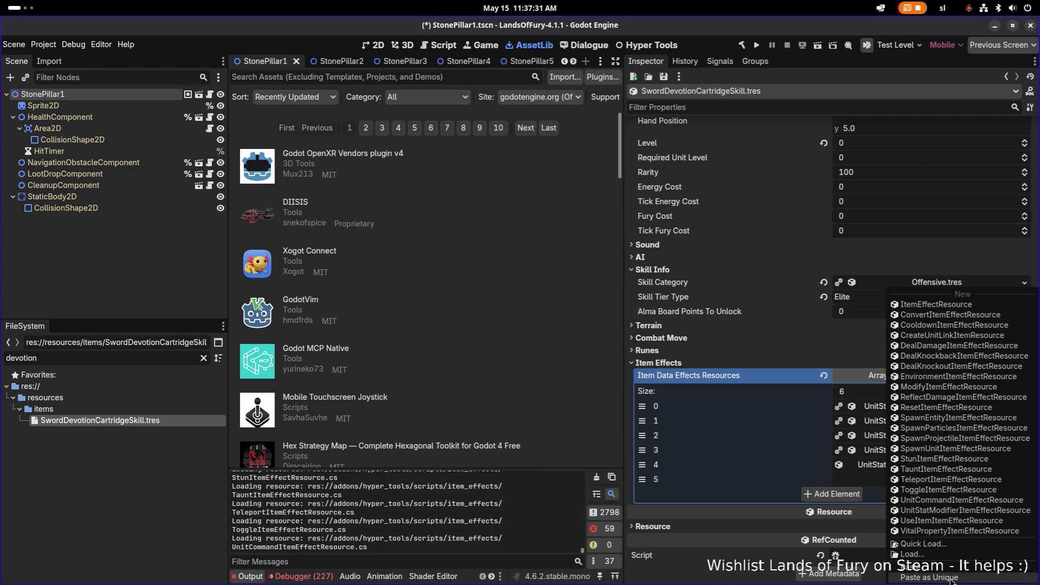
{"action": "left_click", "coordinate": [931, 566]}
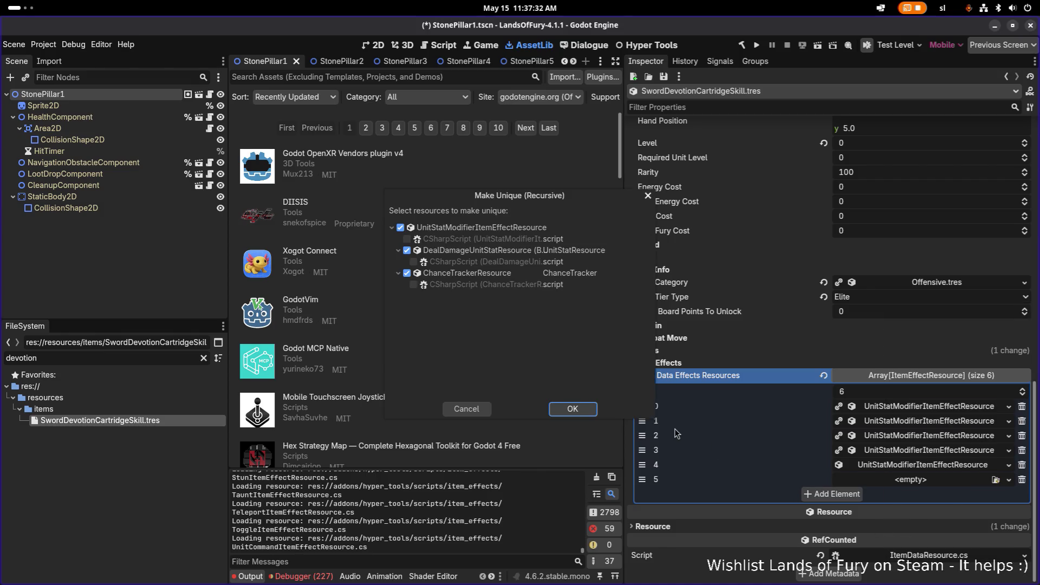
{"action": "left_click", "coordinate": [573, 409]}
Step: Expand element 4 to show its General Item Effect Info settings
{"action": "left_click", "coordinate": [866, 464]}
{"action": "scroll", "coordinate": [867, 463], "scroll_direction": "down", "scroll_amount": 3}
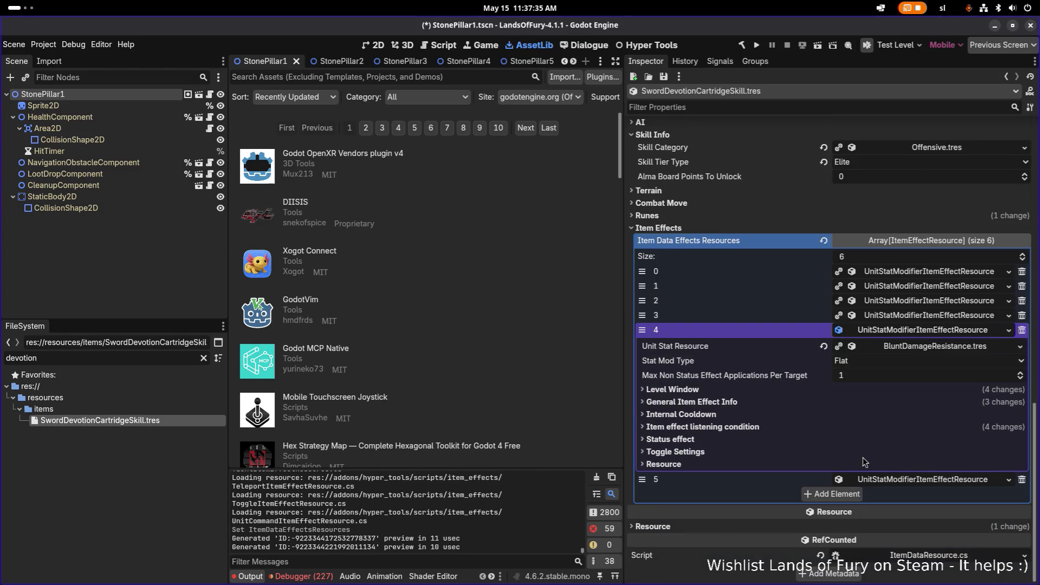
{"action": "left_click", "coordinate": [715, 401]}
Step: Set effect 4's Level Start, Level End and Required Level to 2 and save
{"action": "left_click", "coordinate": [714, 389]}
{"action": "scroll", "coordinate": [881, 293], "scroll_direction": "down", "scroll_amount": 3}
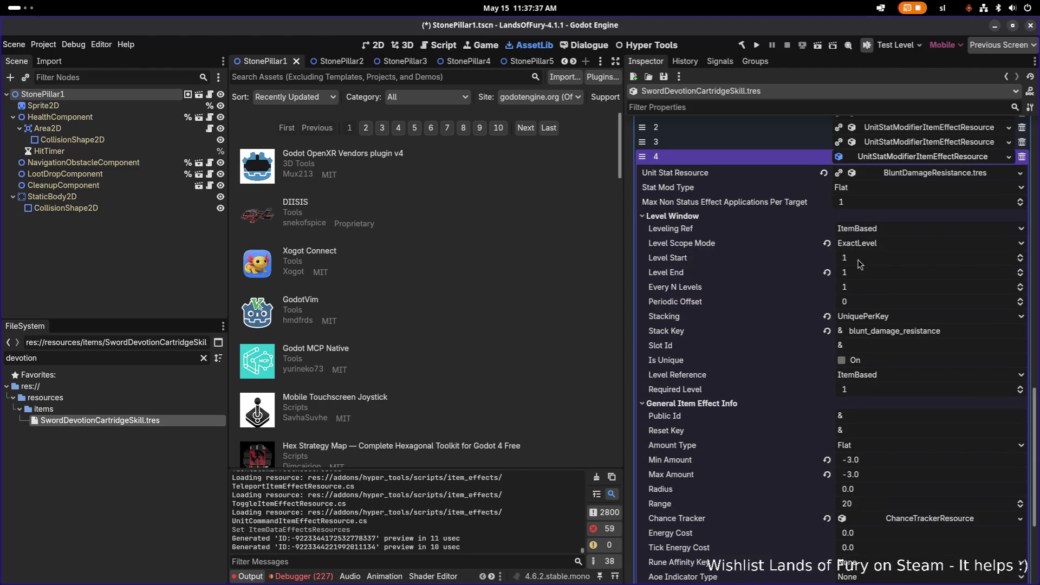
{"action": "left_click", "coordinate": [860, 259]}
{"action": "type", "text": "2"}
{"action": "left_click", "coordinate": [861, 273]}
{"action": "type", "text": "2"}
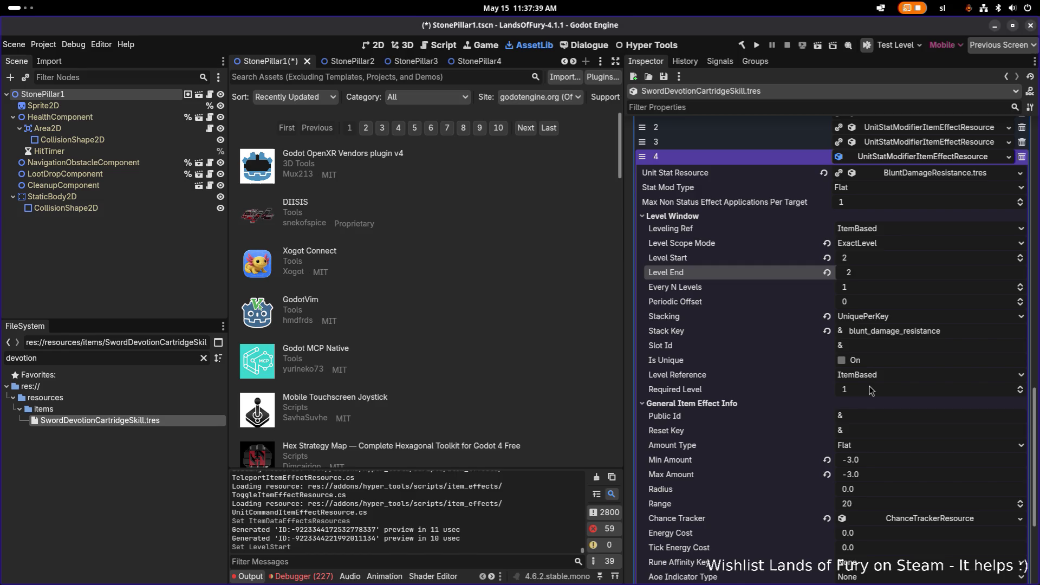
{"action": "left_click", "coordinate": [864, 389]}
{"action": "type", "text": "2"}
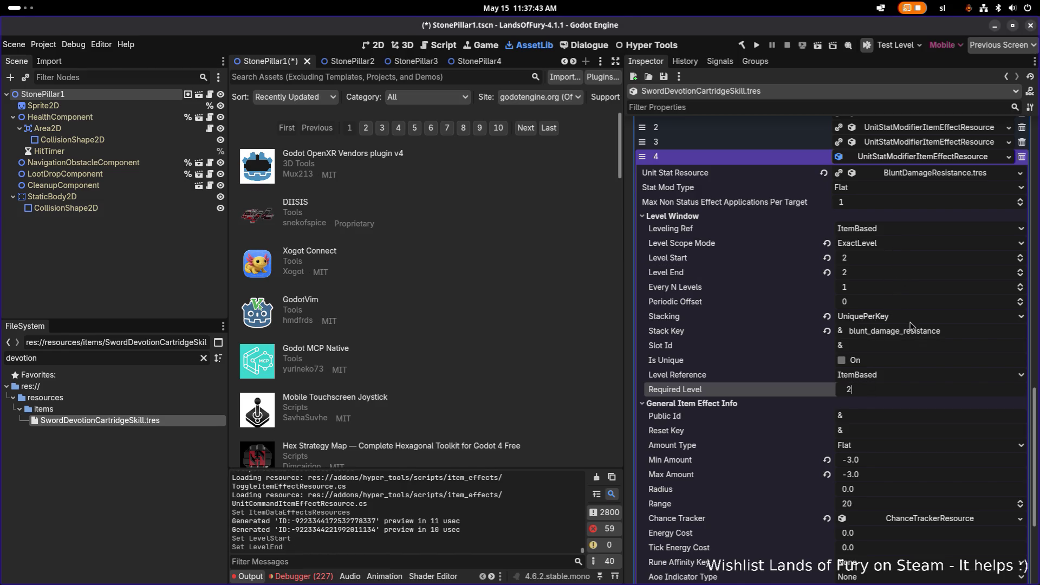
{"action": "key", "text": "ctrl+s"}
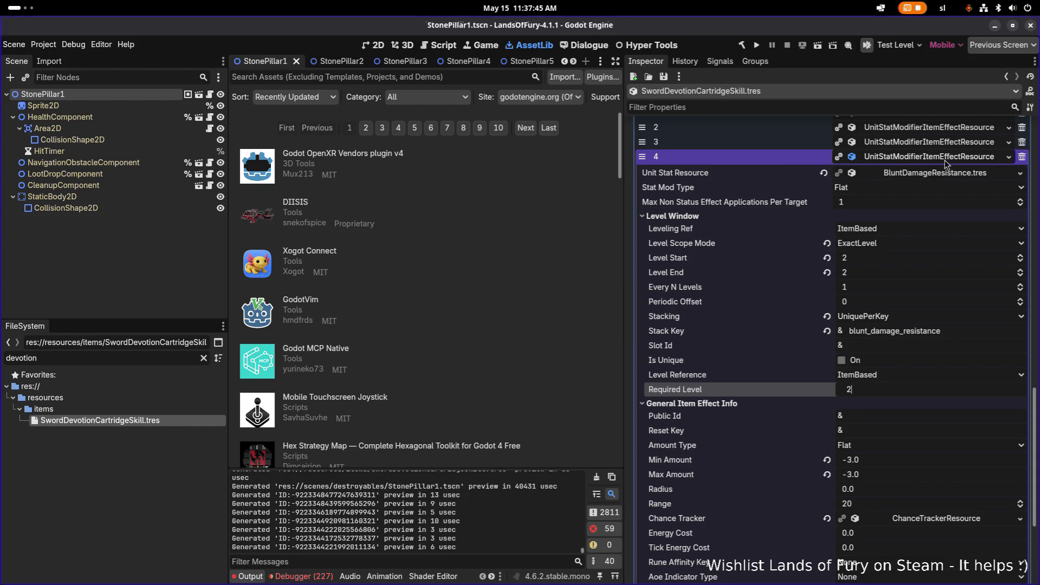
Step: Set effect 4's Min Amount and Max Amount to -7.0 and save the scene
{"action": "left_click", "coordinate": [897, 460]}
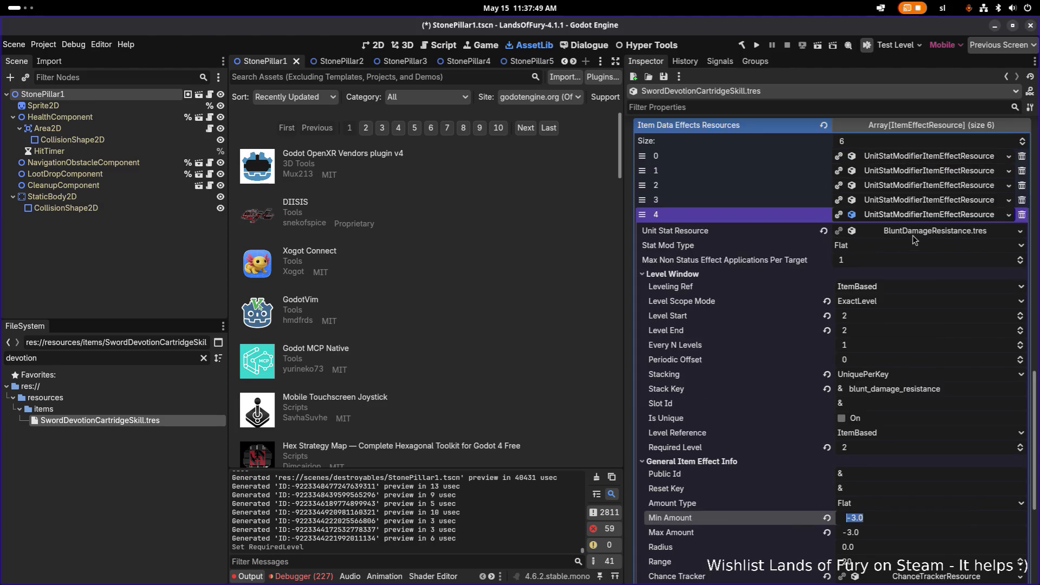
{"action": "scroll", "coordinate": [914, 238], "scroll_direction": "up", "scroll_amount": 4}
{"action": "left_click", "coordinate": [923, 229]}
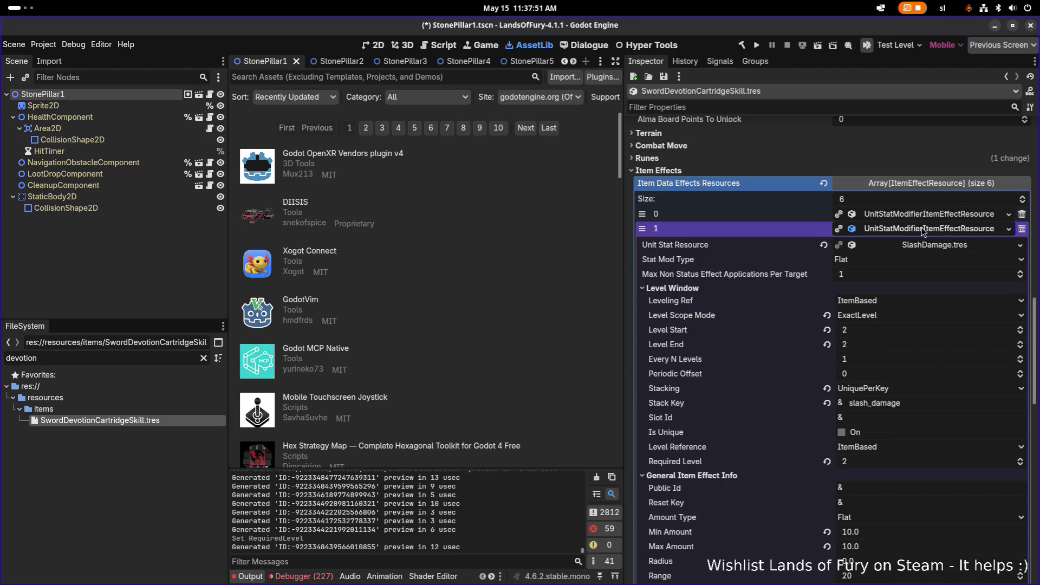
{"action": "left_click", "coordinate": [923, 229]}
{"action": "scroll", "coordinate": [923, 287], "scroll_direction": "down", "scroll_amount": 4}
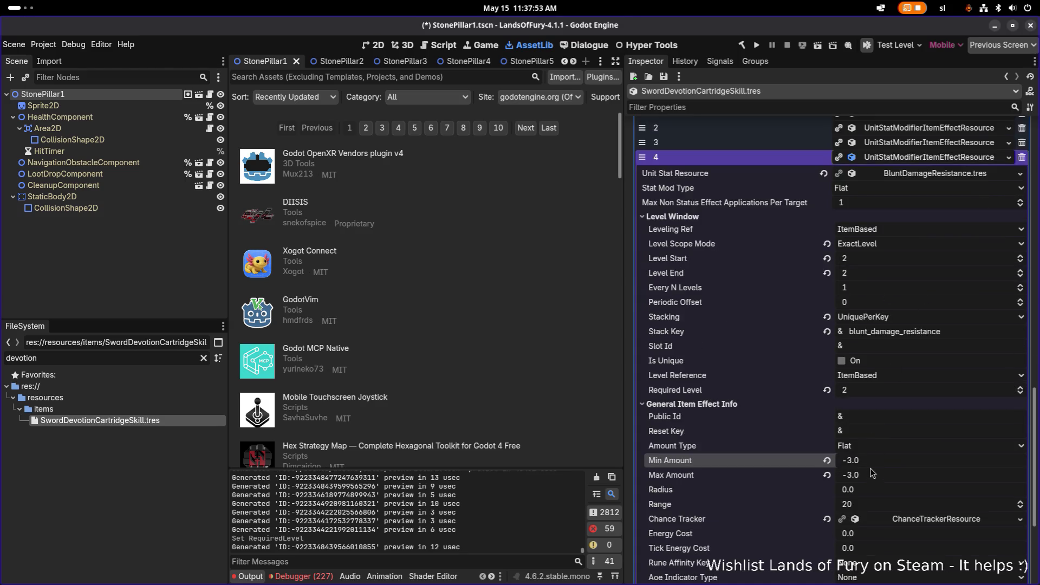
{"action": "left_click", "coordinate": [873, 460]}
{"action": "type", "text": "-"}
{"action": "type", "text": "7"}
{"action": "key", "text": "Tab"}
{"action": "type", "text": "-"}
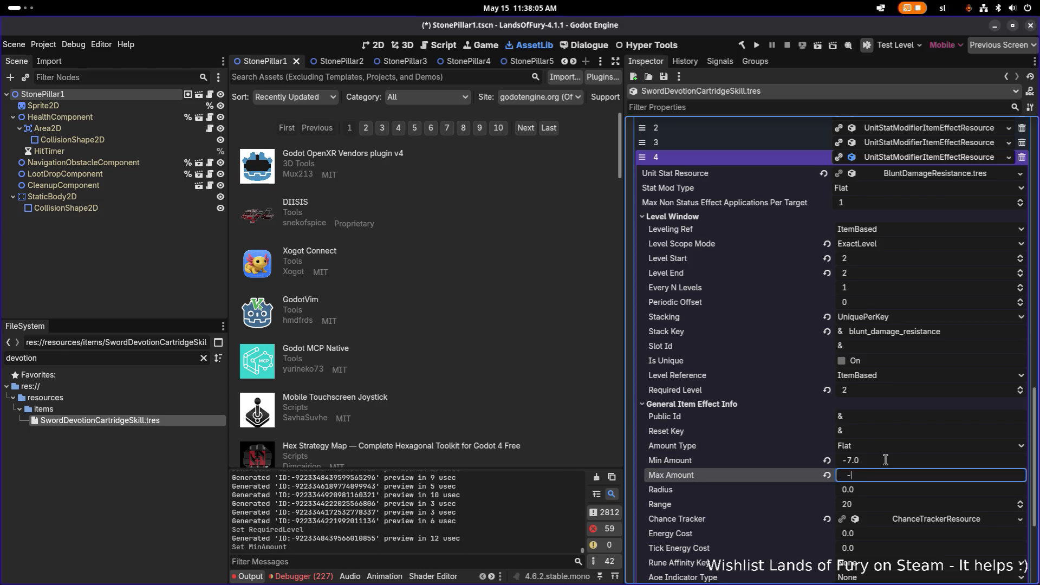
{"action": "type", "text": "7"}
{"action": "key", "text": "Return"}
{"action": "key", "text": "ctrl+s"}
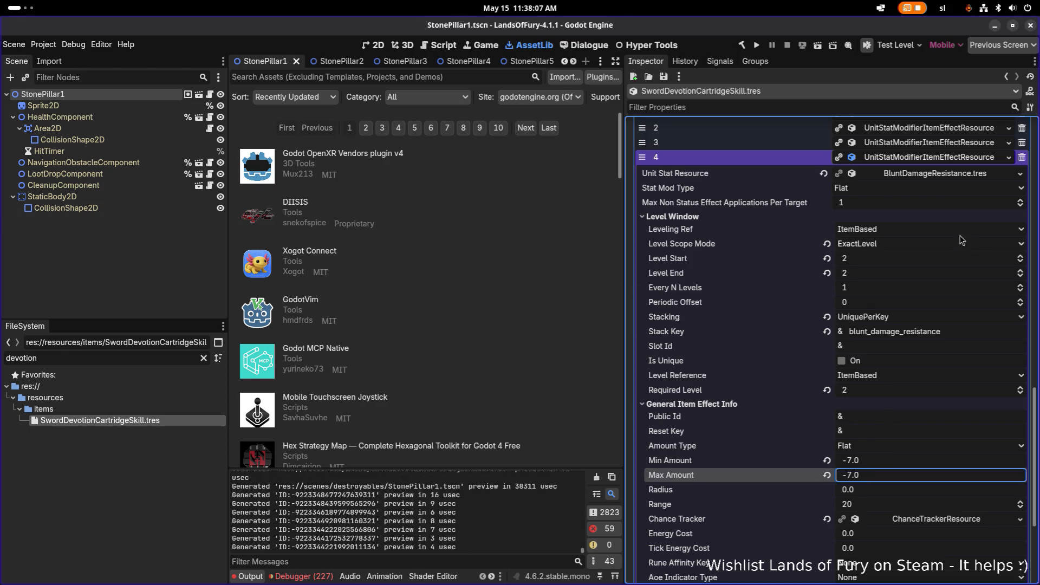
{"action": "scroll", "coordinate": [945, 186], "scroll_direction": "up", "scroll_amount": 3}
{"action": "left_click", "coordinate": [933, 274]}
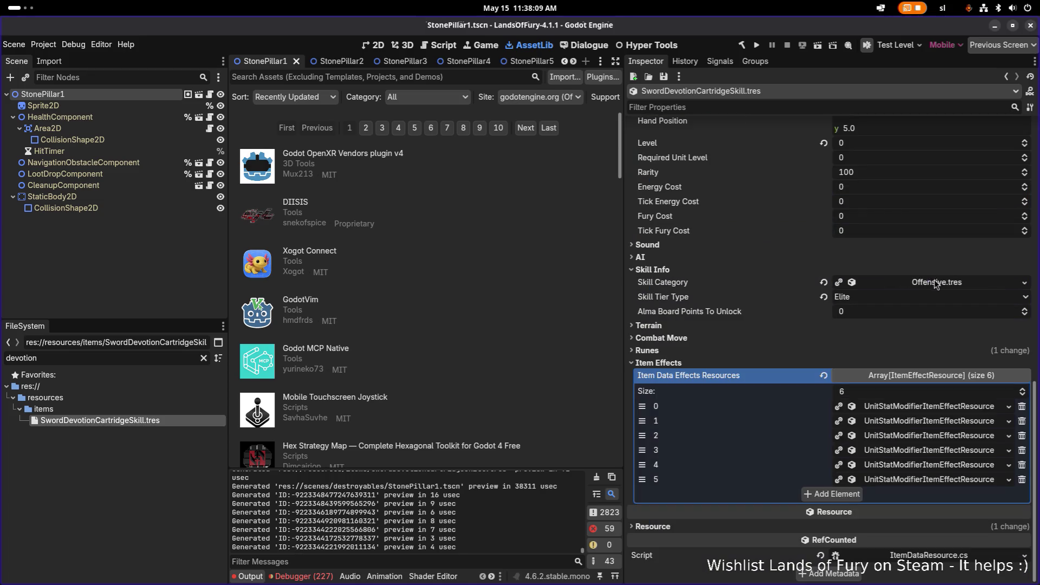
{"action": "left_click", "coordinate": [936, 479]}
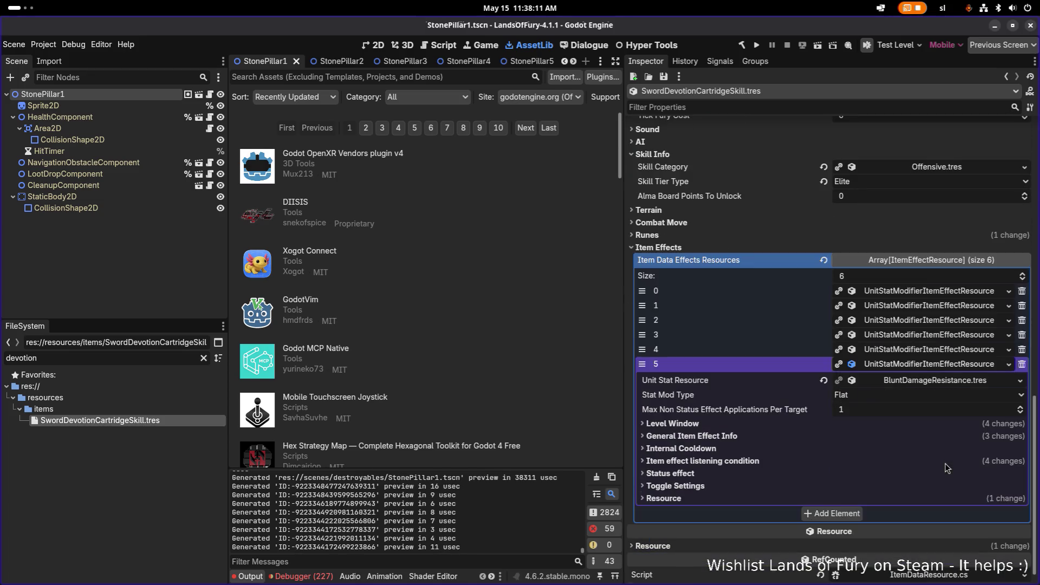
{"action": "scroll", "coordinate": [947, 472], "scroll_direction": "down", "scroll_amount": 3}
{"action": "left_click", "coordinate": [944, 350]}
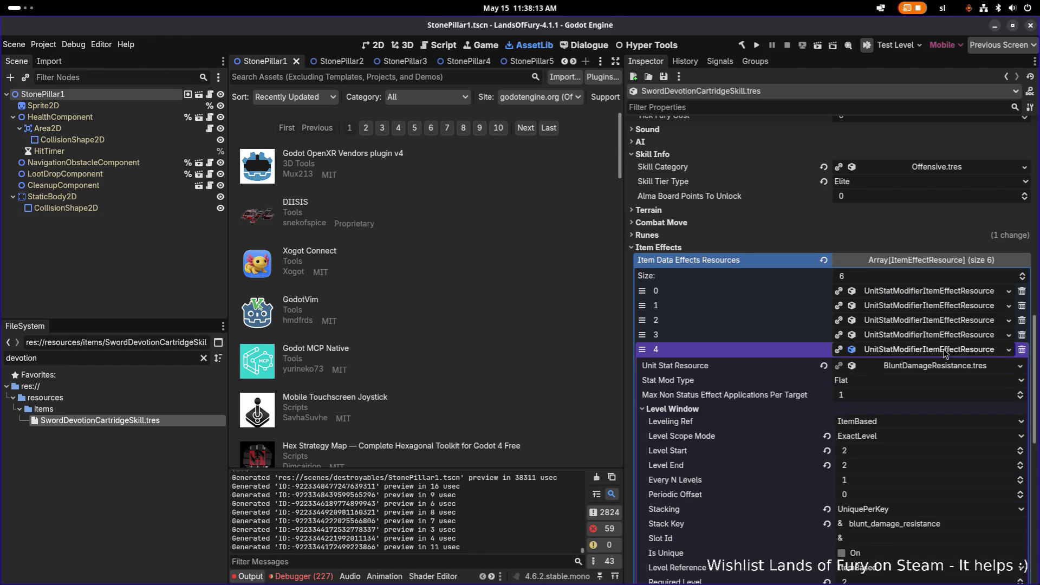
{"action": "left_click", "coordinate": [944, 352]}
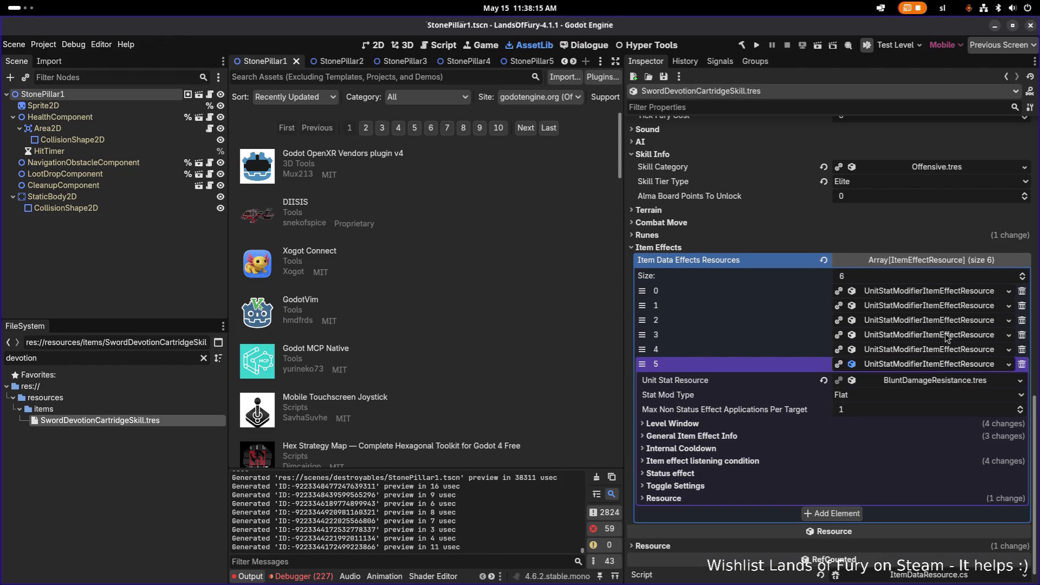
{"action": "scroll", "coordinate": [945, 367], "scroll_direction": "up", "scroll_amount": 3}
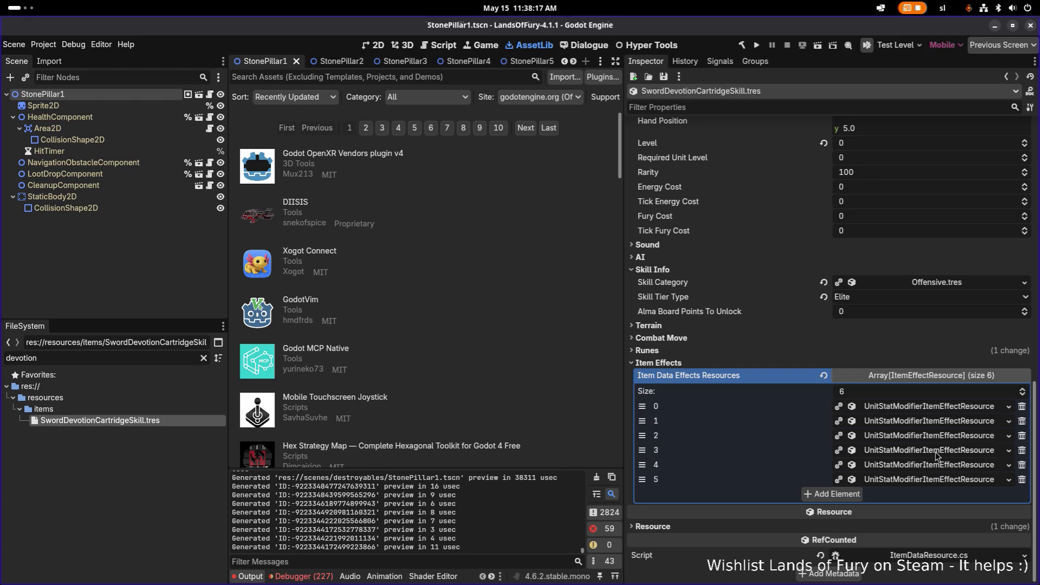
{"action": "left_click", "coordinate": [937, 452]}
{"action": "left_click", "coordinate": [937, 450]}
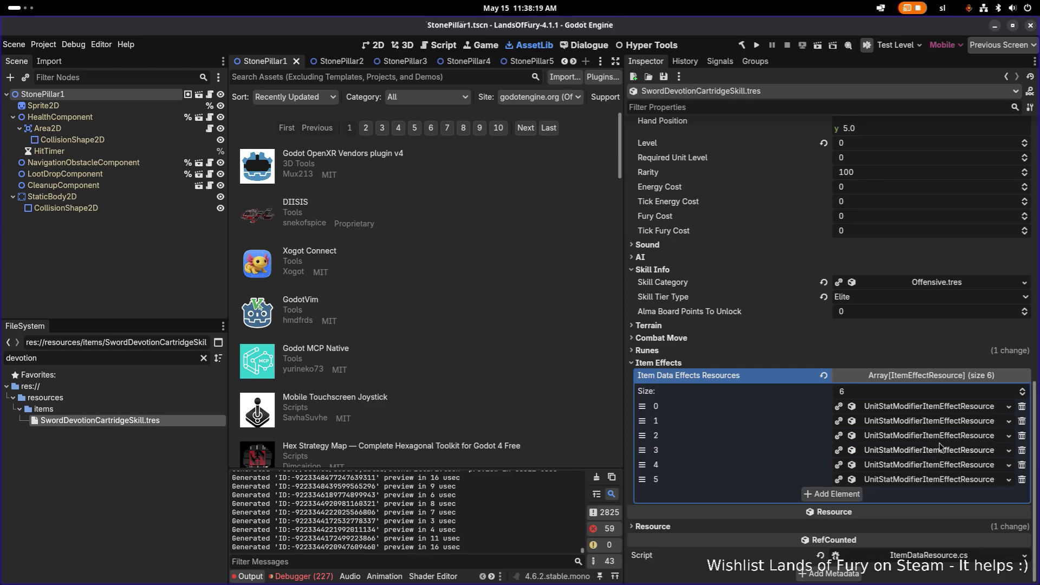
{"action": "left_click", "coordinate": [939, 436]}
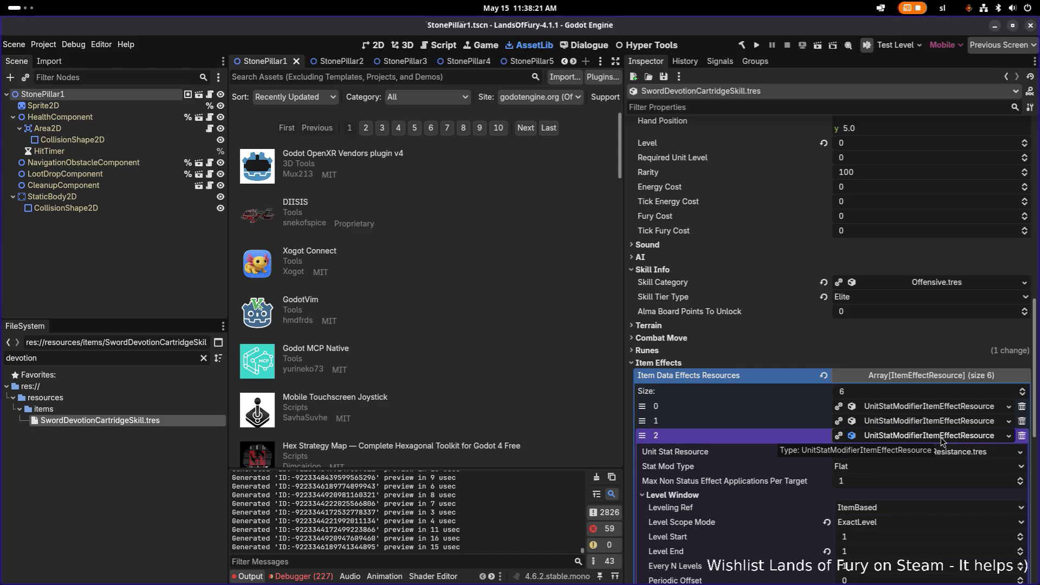
{"action": "left_click", "coordinate": [942, 437]}
{"action": "left_click", "coordinate": [941, 436]}
{"action": "scroll", "coordinate": [942, 440], "scroll_direction": "down", "scroll_amount": 2}
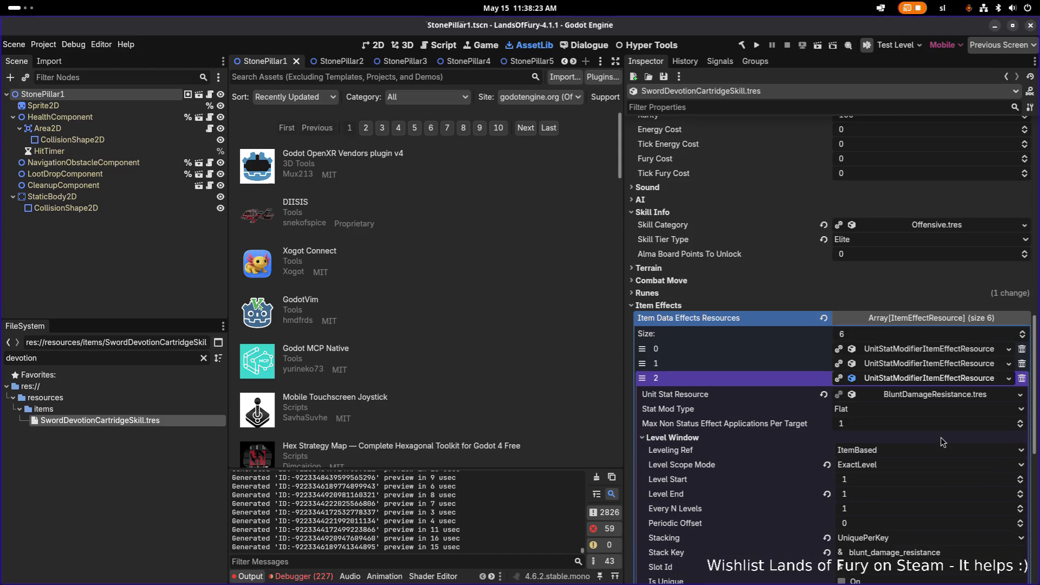
{"action": "left_click", "coordinate": [948, 378]}
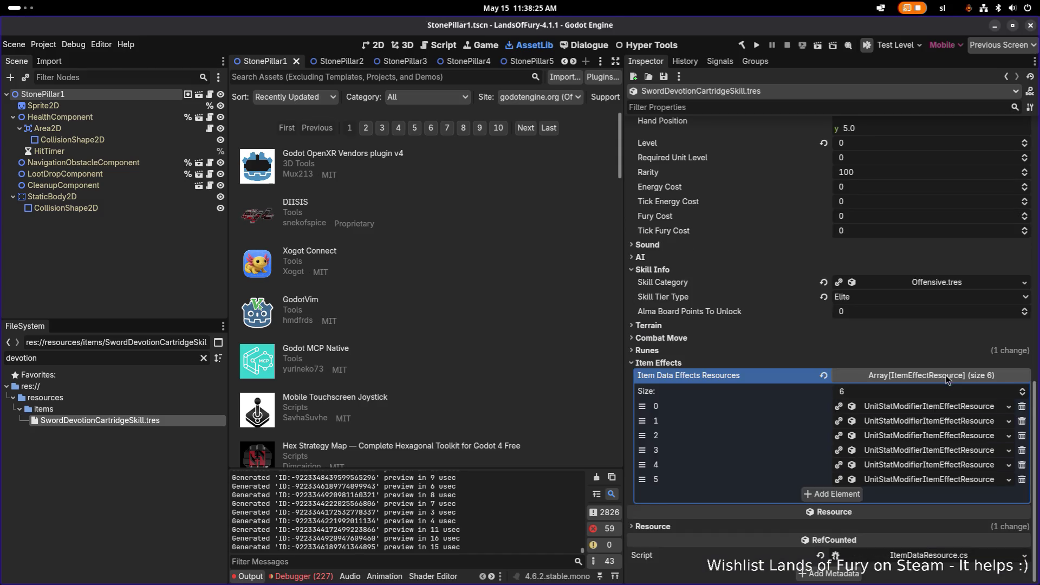
{"action": "left_click", "coordinate": [933, 454]}
Step: Load PierceDamageResistance.tres as element 3's stat resource and save
{"action": "scroll", "coordinate": [942, 441], "scroll_direction": "down", "scroll_amount": 5}
{"action": "left_click", "coordinate": [1019, 237]}
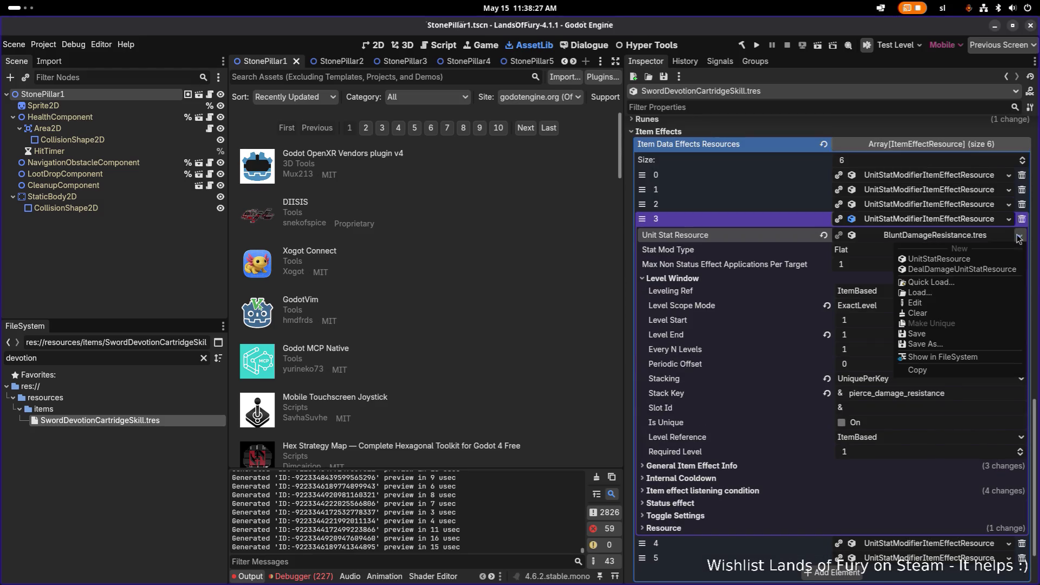
{"action": "left_click", "coordinate": [956, 285]}
{"action": "type", "text": "pier"}
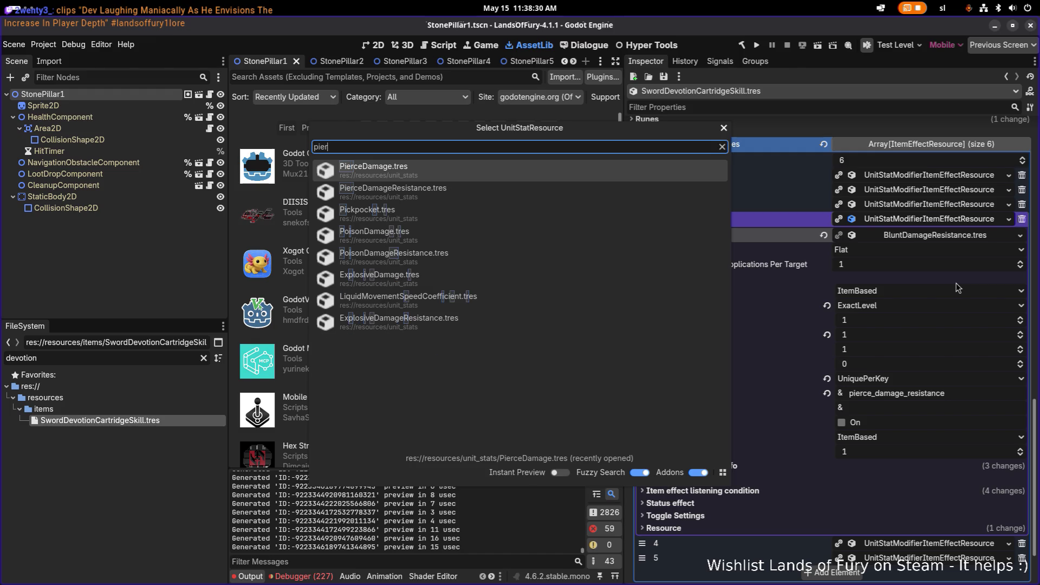
{"action": "key", "text": "Down"}
{"action": "key", "text": "Return"}
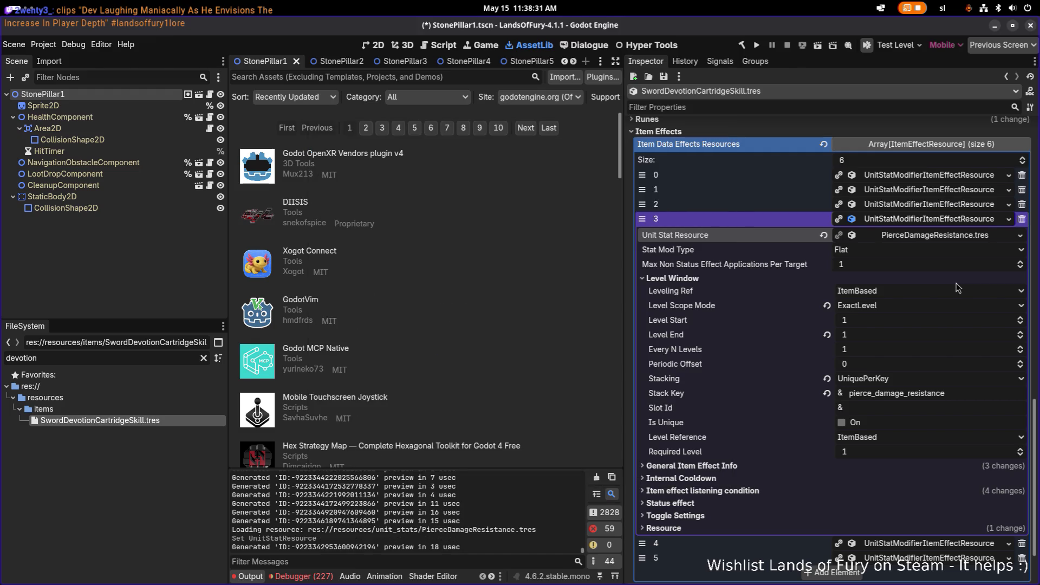
{"action": "key", "text": "ctrl+s"}
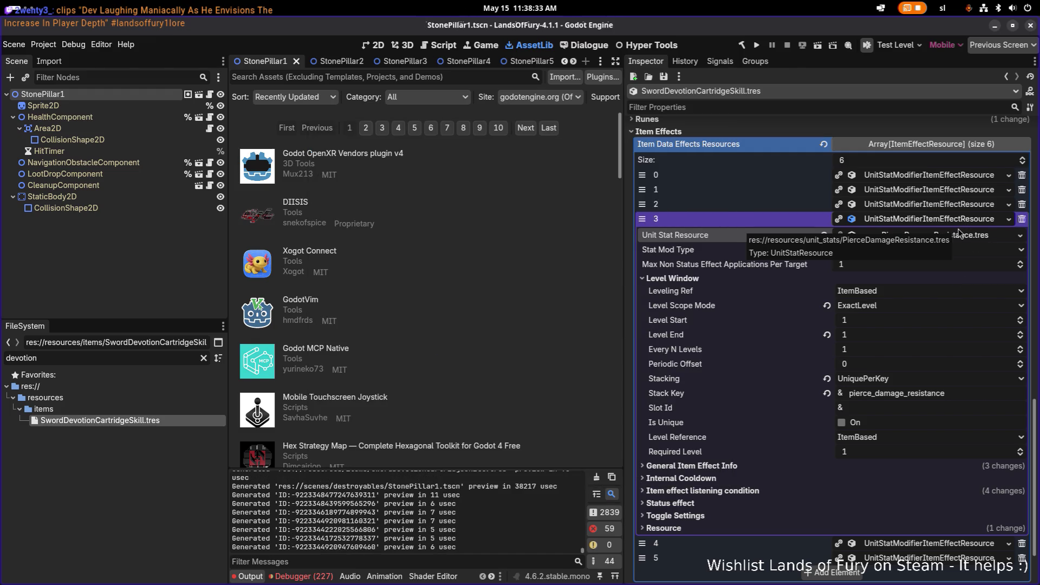
Step: Collapse elements 3 and 4 and expand item effect 5's settings
{"action": "left_click", "coordinate": [958, 232]}
{"action": "left_click", "coordinate": [942, 230]}
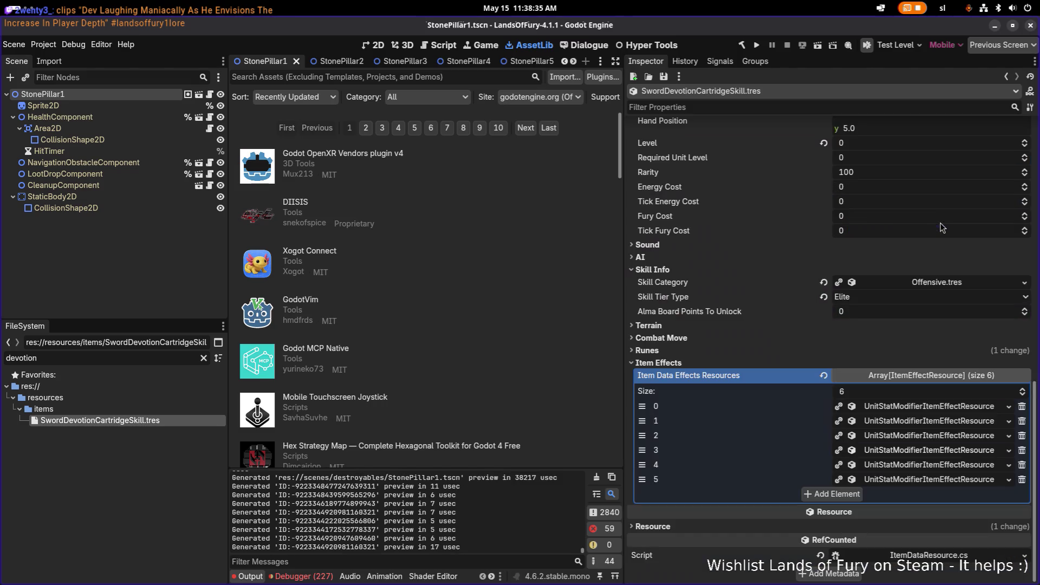
{"action": "left_click", "coordinate": [923, 464]}
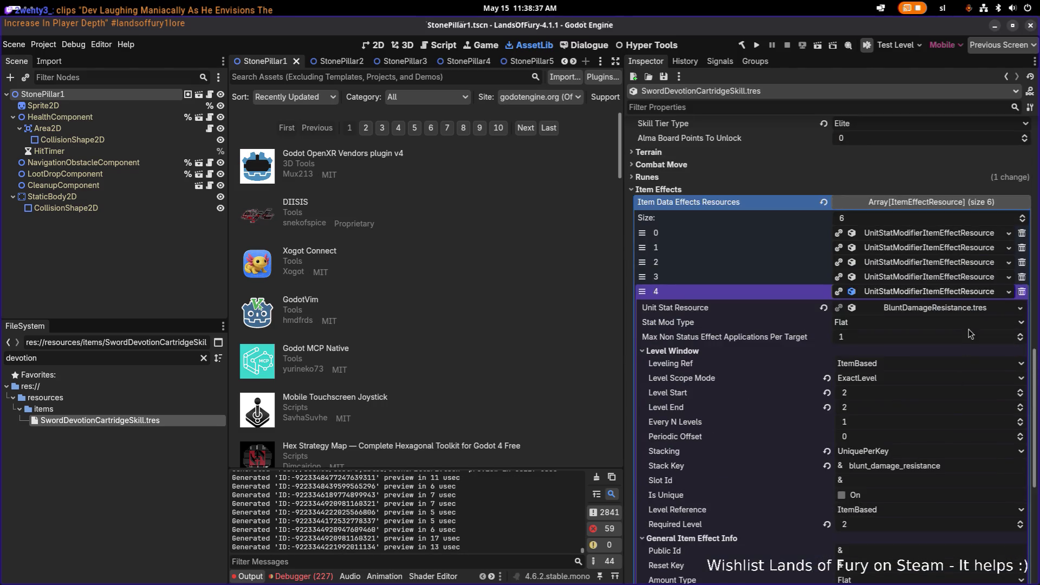
{"action": "scroll", "coordinate": [957, 340], "scroll_direction": "down", "scroll_amount": 3}
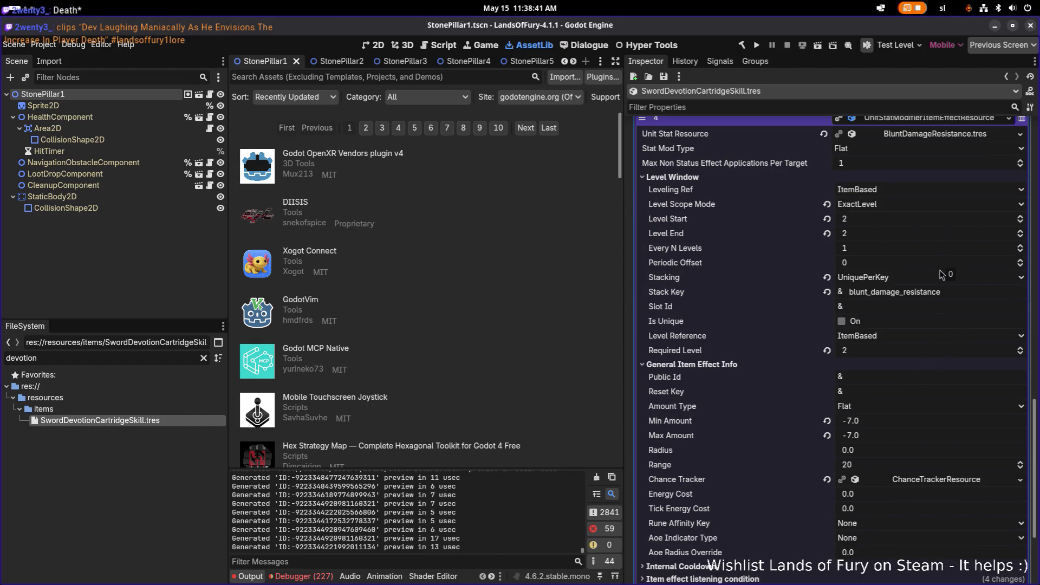
{"action": "scroll", "coordinate": [941, 274], "scroll_direction": "up", "scroll_amount": 1}
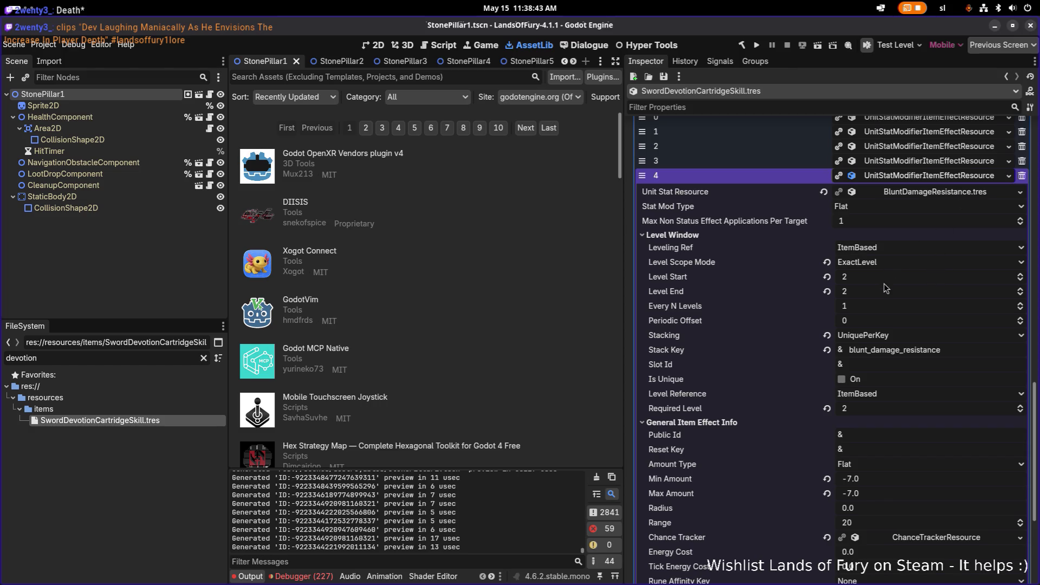
{"action": "left_click", "coordinate": [957, 175]}
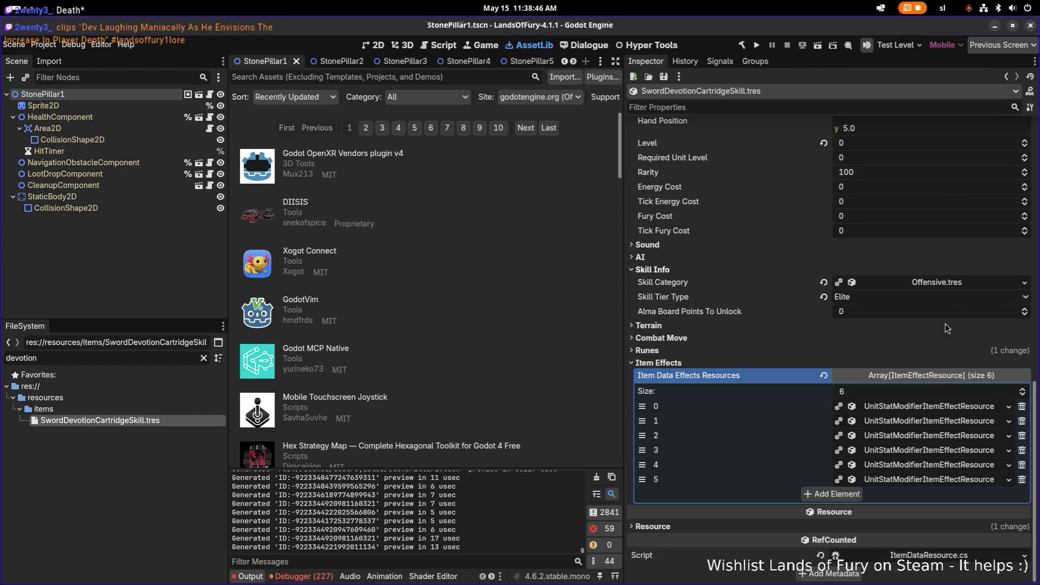
{"action": "left_click", "coordinate": [923, 480]}
{"action": "scroll", "coordinate": [934, 447], "scroll_direction": "down", "scroll_amount": 2}
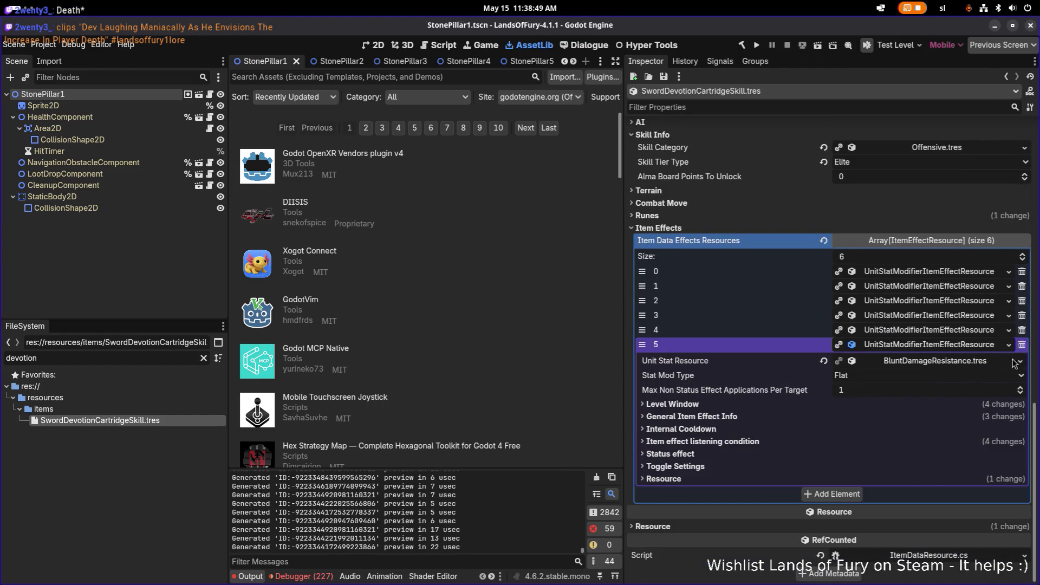
Step: Quick-load PierceDamageResistance.tres as effect 5's stat resource and save
{"action": "left_click", "coordinate": [1019, 361]}
{"action": "left_click", "coordinate": [956, 413]}
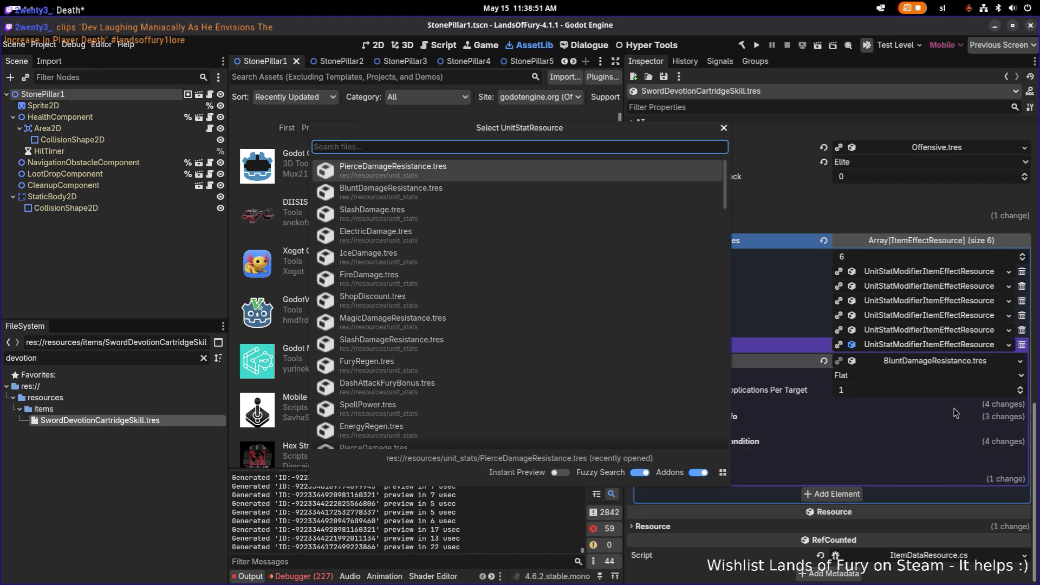
{"action": "type", "text": "pier"}
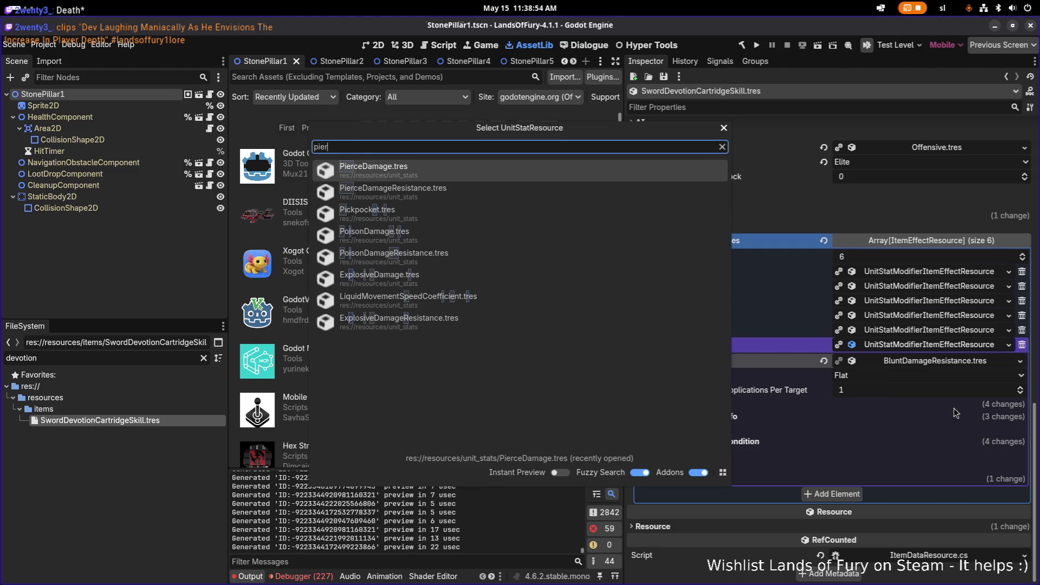
{"action": "key", "text": "Down"}
{"action": "key", "text": "Return"}
{"action": "key", "text": "ctrl+s"}
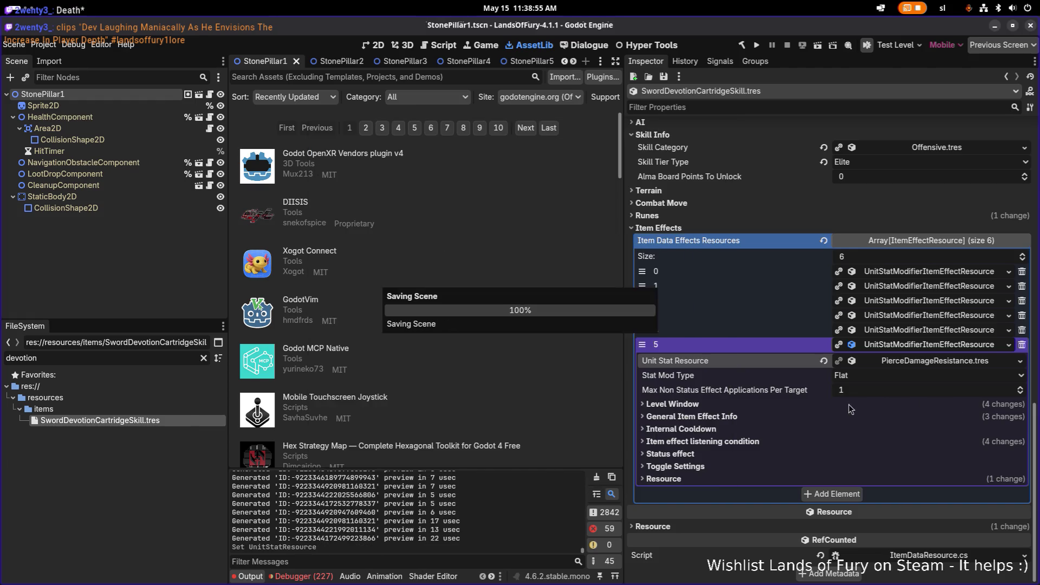
Step: Set effect 5's Level Start and Required Level to 2
{"action": "left_click", "coordinate": [840, 406]}
{"action": "scroll", "coordinate": [903, 407], "scroll_direction": "down", "scroll_amount": 3}
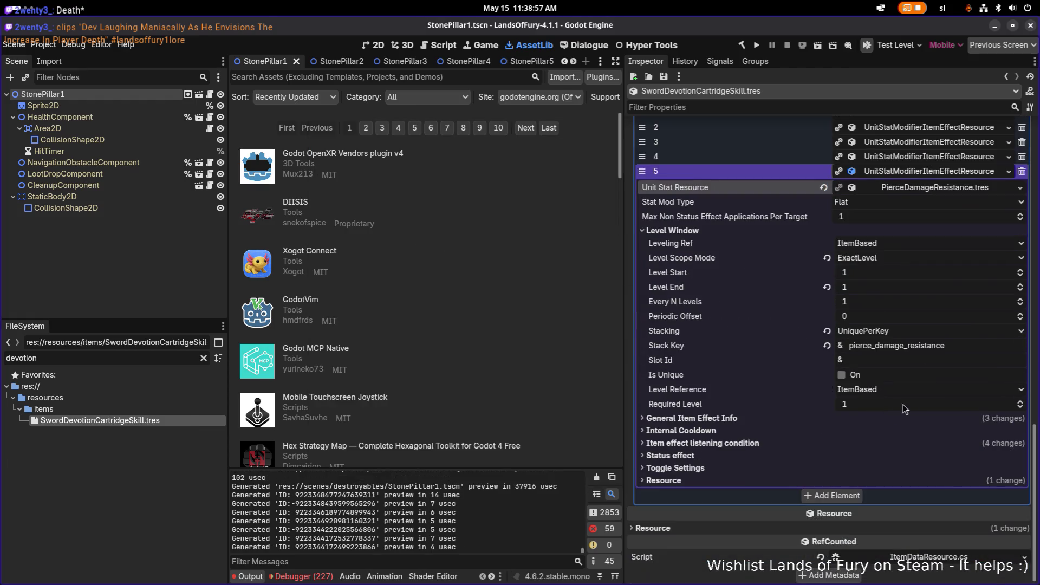
{"action": "left_click", "coordinate": [886, 274]}
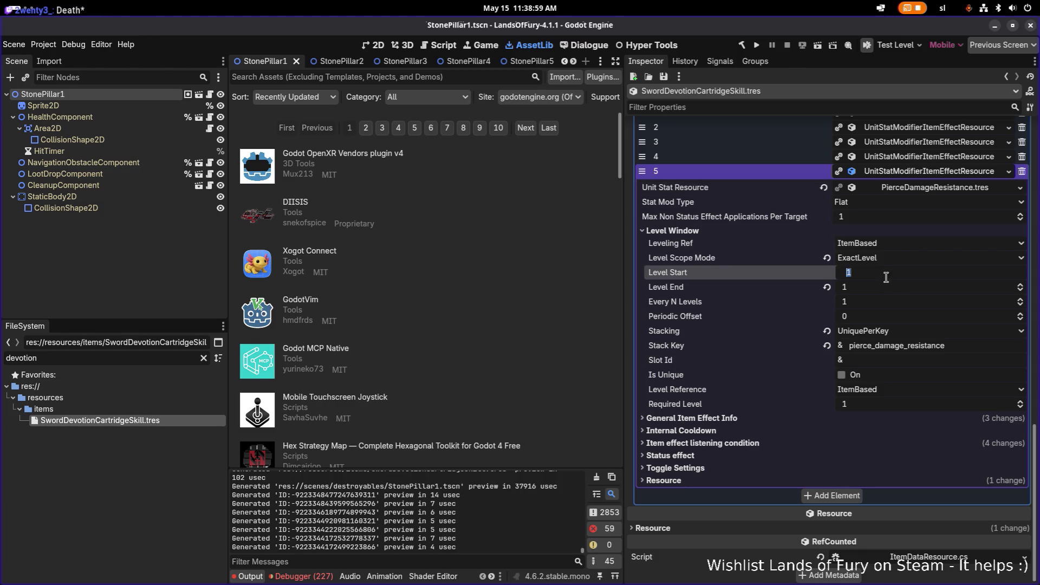
{"action": "type", "text": "2"}
{"action": "key", "text": "Return"}
{"action": "left_click", "coordinate": [852, 406]}
{"action": "type", "text": "2"}
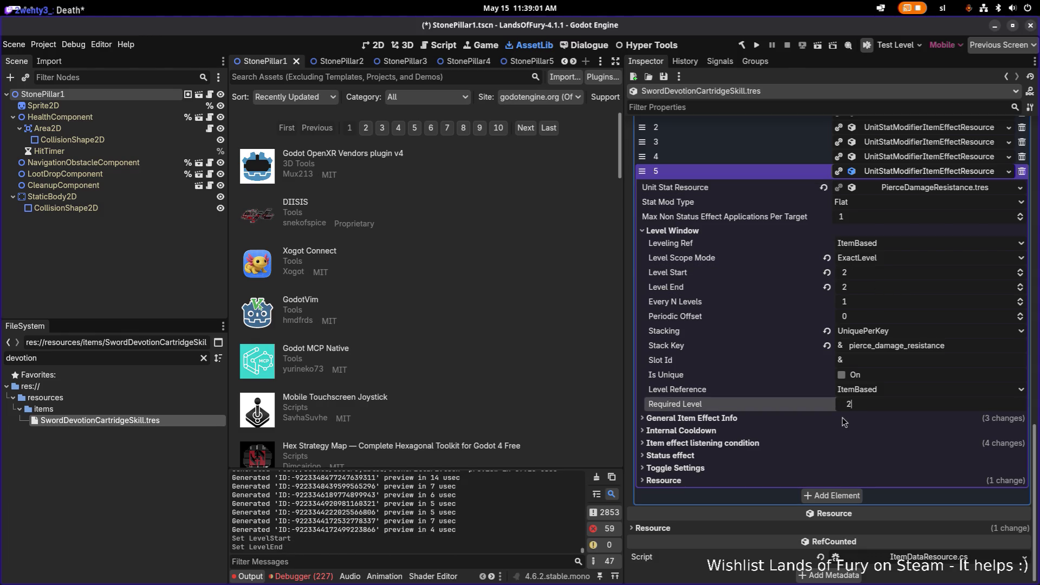
Step: Set effect 5's Min Amount and Max Amount to -7 and save
{"action": "left_click", "coordinate": [841, 417]}
{"action": "left_click", "coordinate": [870, 475]}
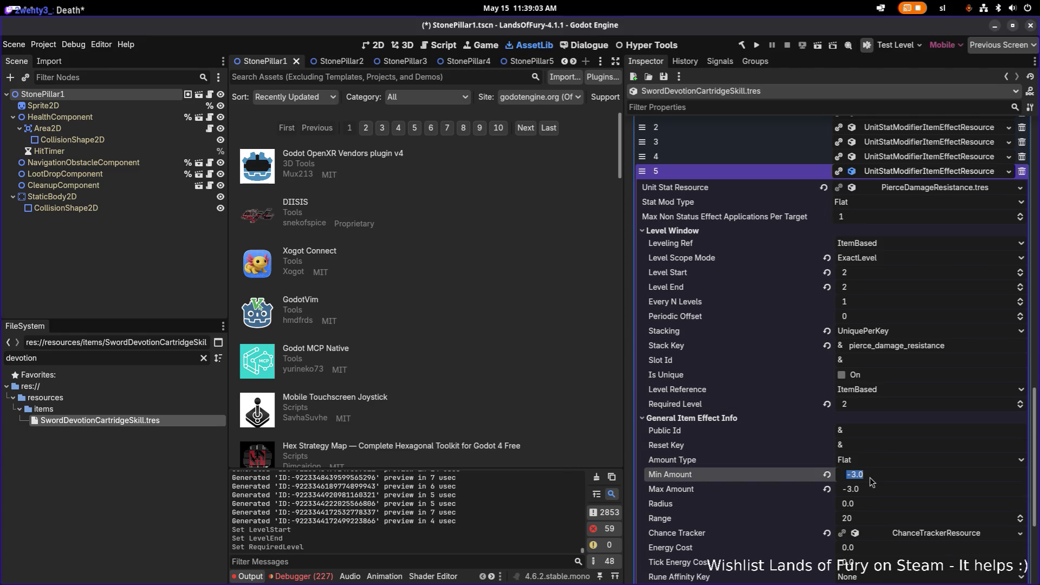
{"action": "type", "text": "-7"}
{"action": "key", "text": "Return"}
{"action": "key", "text": "Tab"}
{"action": "type", "text": "-7"}
{"action": "key", "text": "Return"}
{"action": "key", "text": "ctrl+s"}
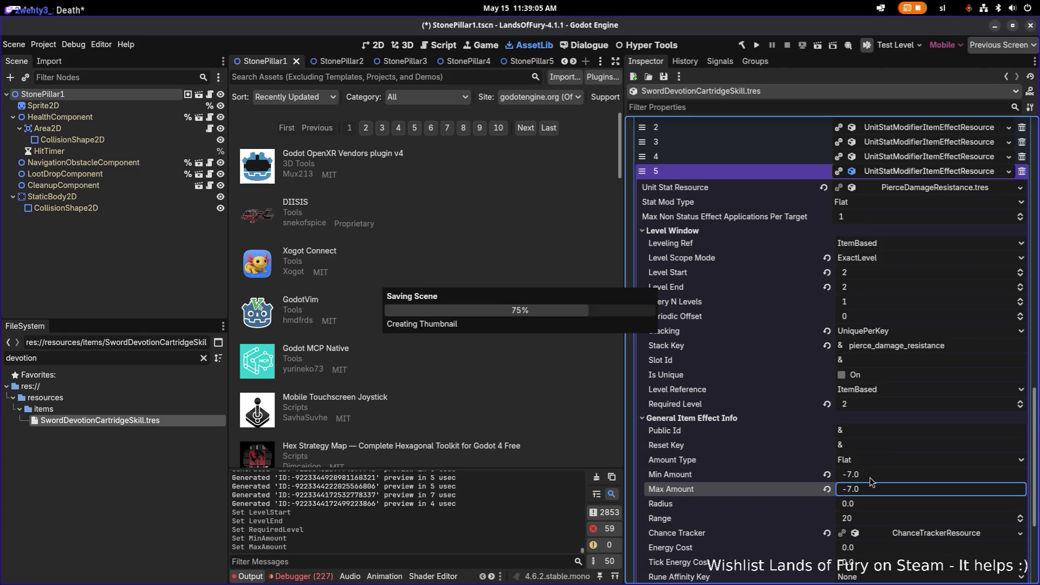
{"action": "scroll", "coordinate": [897, 230], "scroll_direction": "up", "scroll_amount": 3}
{"action": "left_click", "coordinate": [903, 275]}
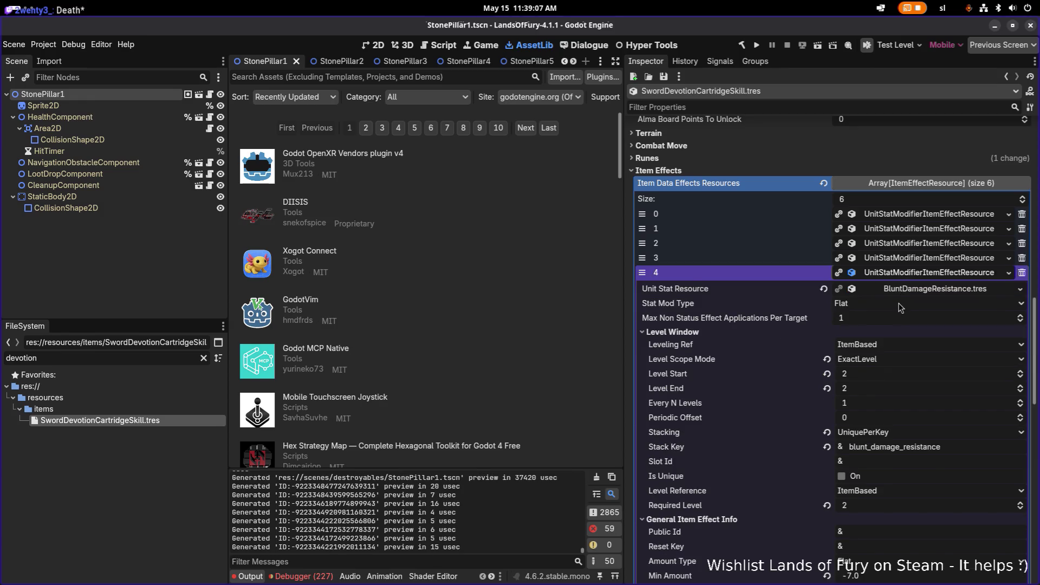
{"action": "scroll", "coordinate": [900, 307], "scroll_direction": "down", "scroll_amount": 3}
{"action": "scroll", "coordinate": [907, 293], "scroll_direction": "up", "scroll_amount": 2}
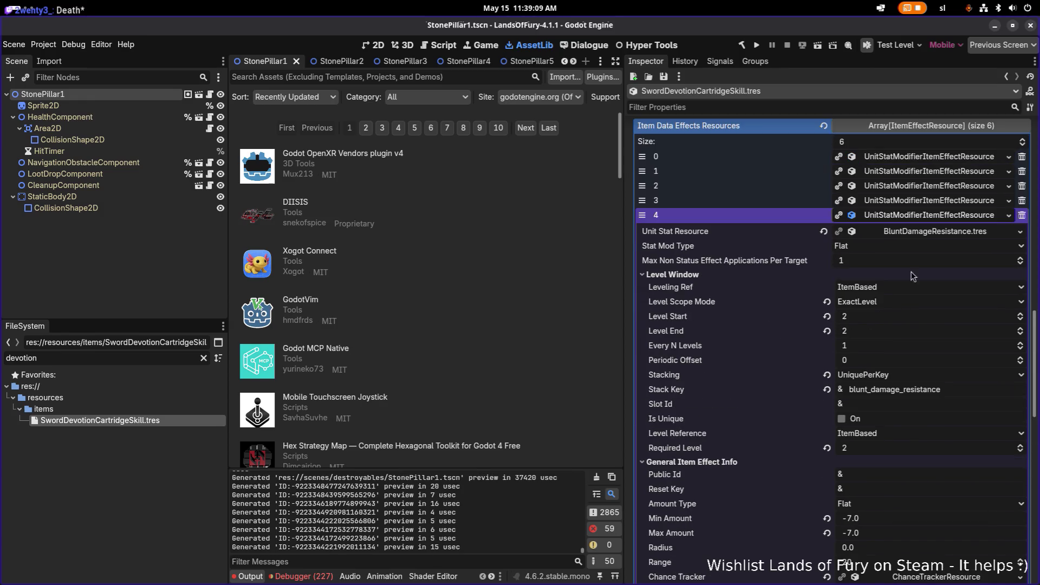
{"action": "left_click", "coordinate": [924, 220]}
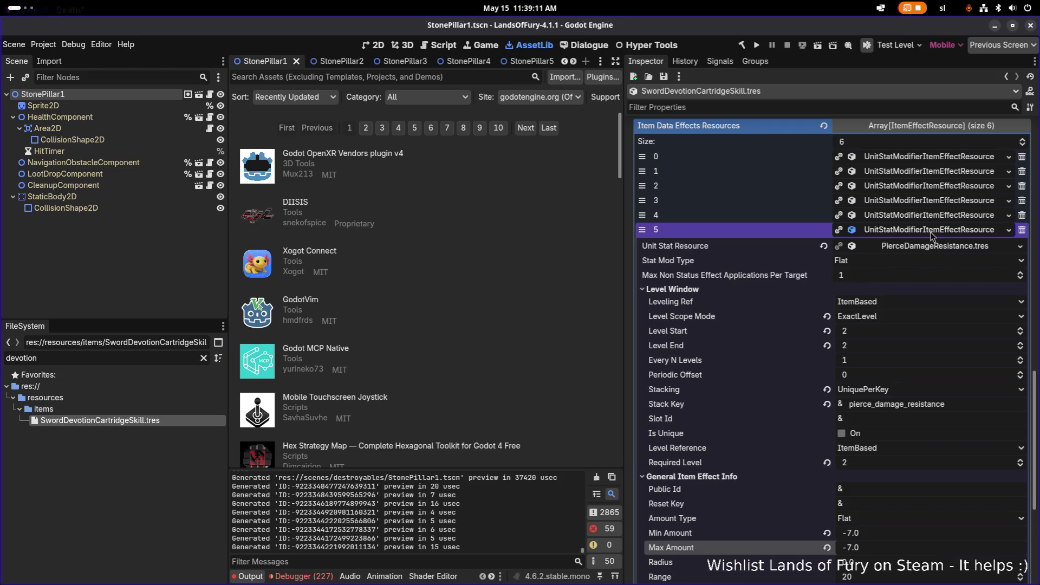
{"action": "left_click", "coordinate": [932, 231]}
{"action": "key", "text": "ctrl+s"}
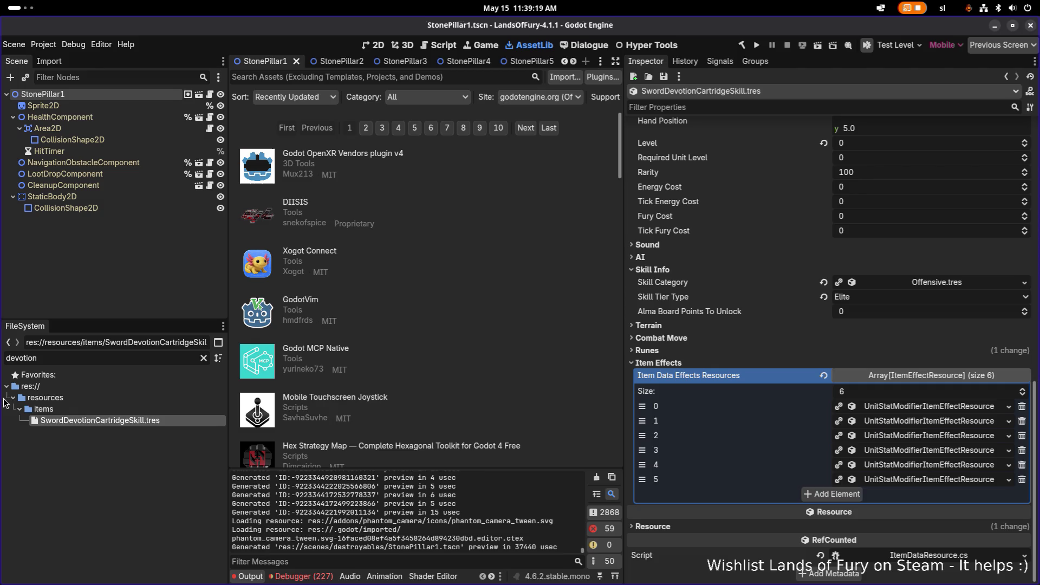
{"action": "left_click", "coordinate": [948, 482]}
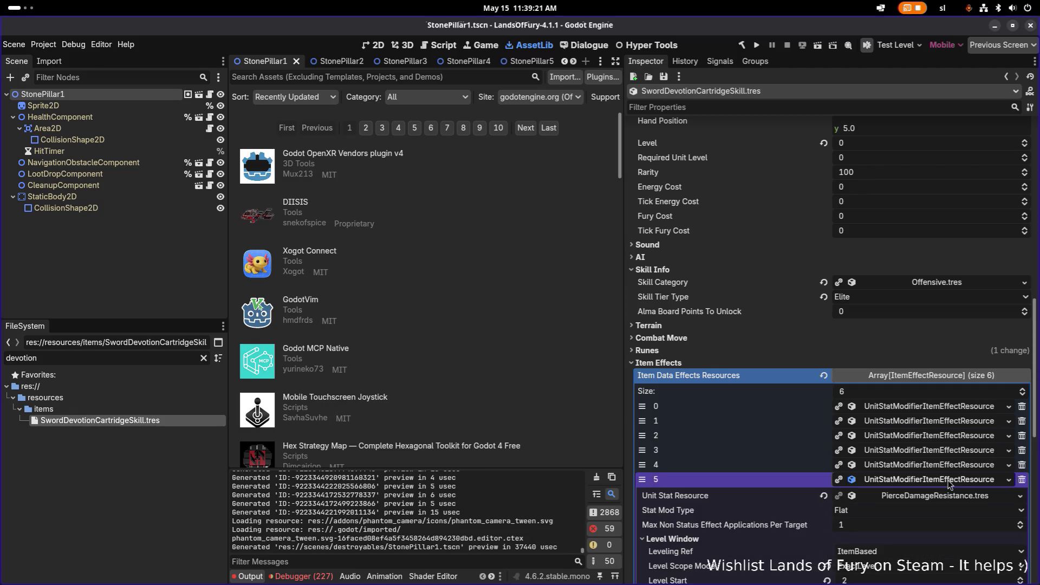
{"action": "scroll", "coordinate": [947, 484], "scroll_direction": "down", "scroll_amount": 2}
{"action": "scroll", "coordinate": [944, 480], "scroll_direction": "down", "scroll_amount": 6}
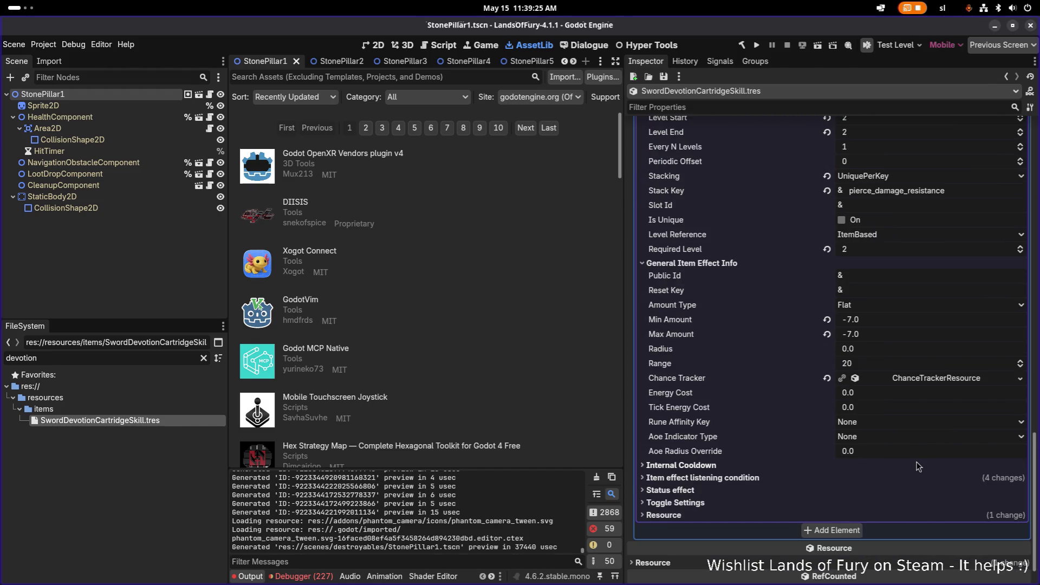
{"action": "left_click", "coordinate": [887, 478]}
{"action": "scroll", "coordinate": [883, 478], "scroll_direction": "down", "scroll_amount": 3}
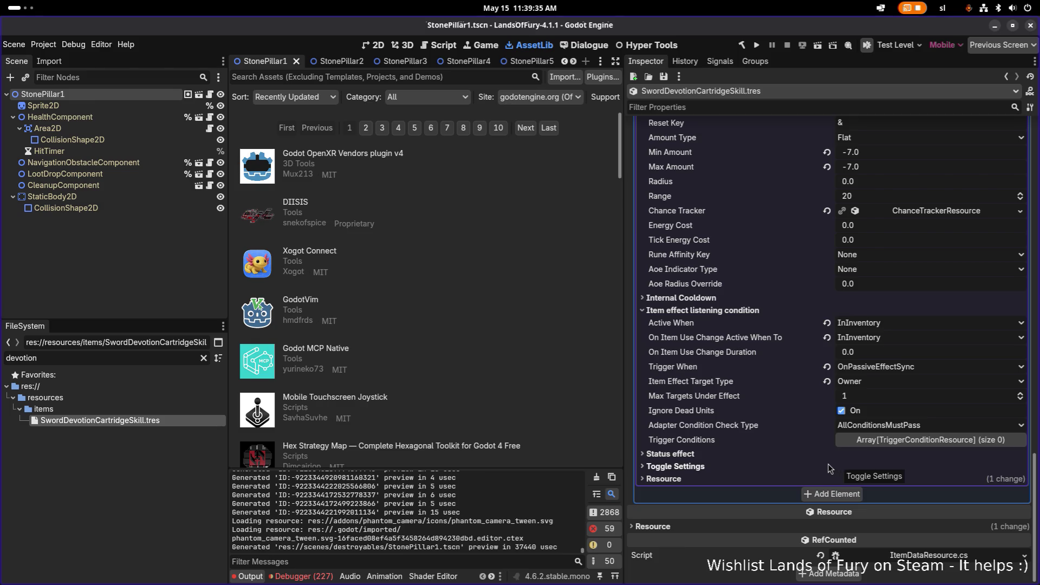
{"action": "scroll", "coordinate": [828, 463], "scroll_direction": "up", "scroll_amount": 6}
{"action": "left_click", "coordinate": [914, 432]}
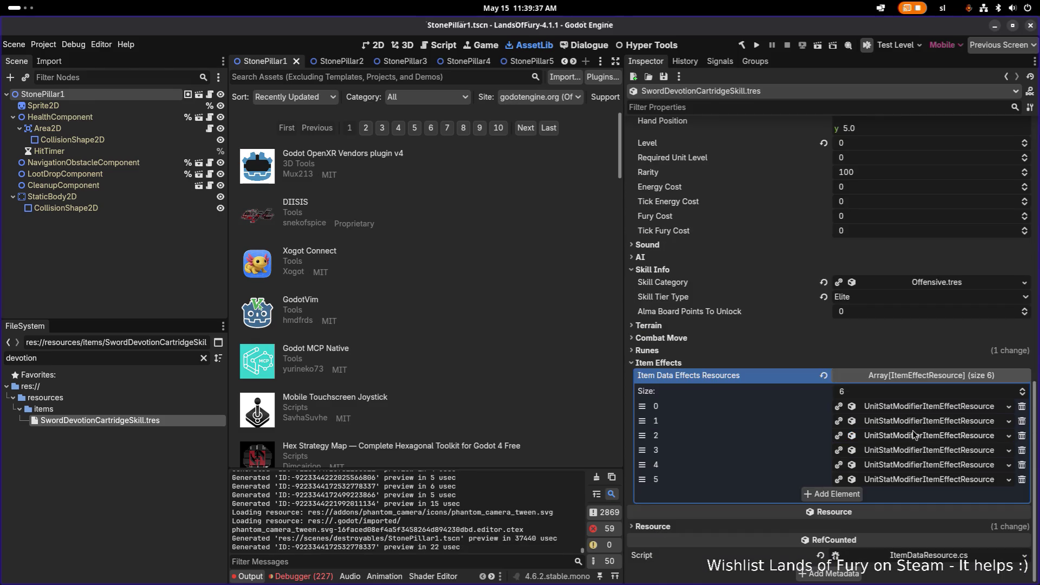
{"action": "scroll", "coordinate": [814, 344], "scroll_direction": "up", "scroll_amount": 10}
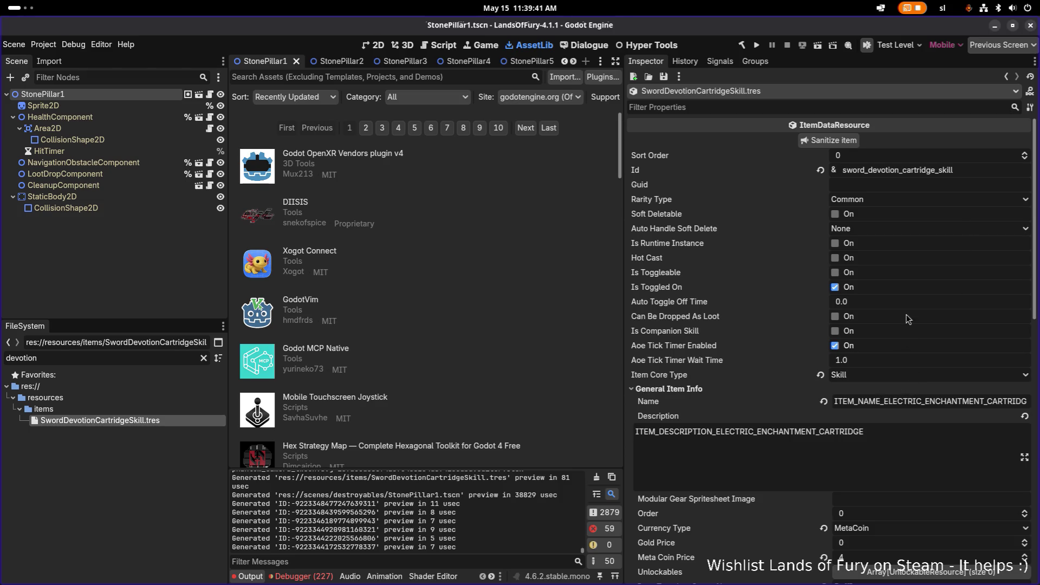
Step: Change the Name key from ELECTRIC_ENCHANTMENT to ITEM_NAME_SWORD_DEVOTION_CARTRIDGE
{"action": "scroll", "coordinate": [899, 393], "scroll_direction": "down", "scroll_amount": 8}
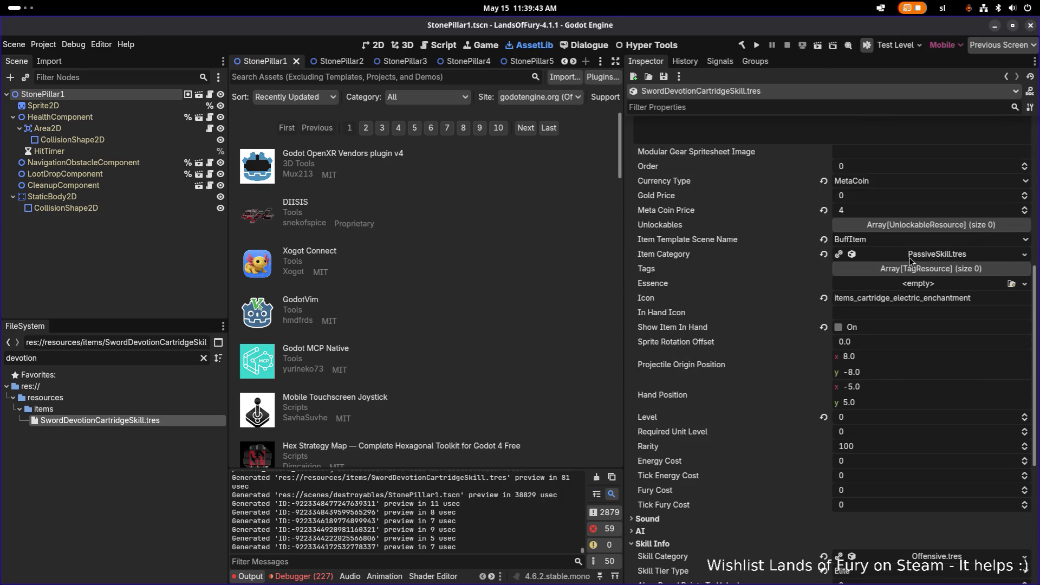
{"action": "scroll", "coordinate": [891, 334], "scroll_direction": "down", "scroll_amount": 4}
{"action": "scroll", "coordinate": [891, 334], "scroll_direction": "up", "scroll_amount": 12}
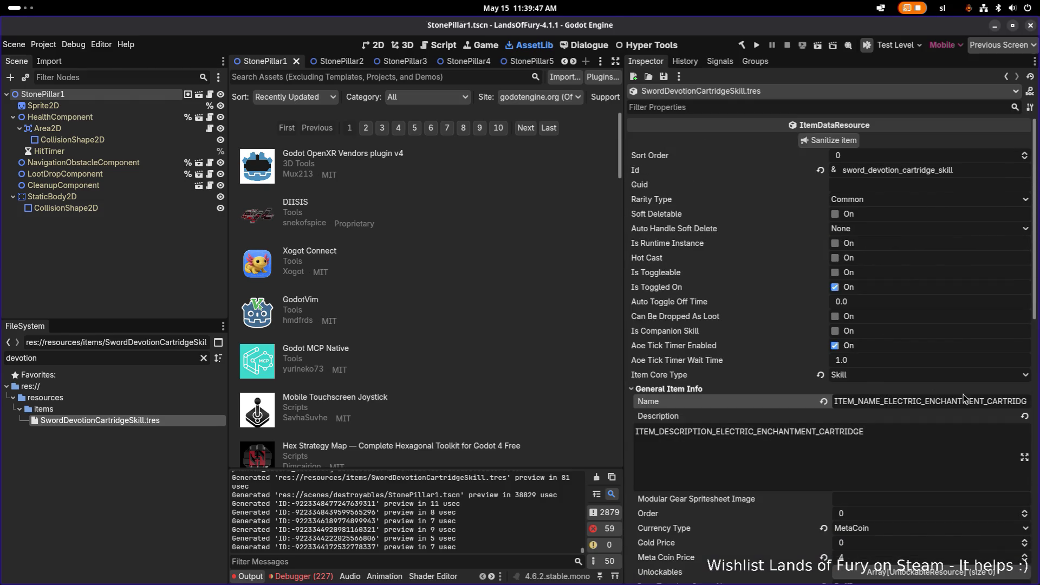
{"action": "key", "text": "shift+Right"}
{"action": "key", "text": "shift+Right"}
{"action": "key", "text": "shift+Right"}
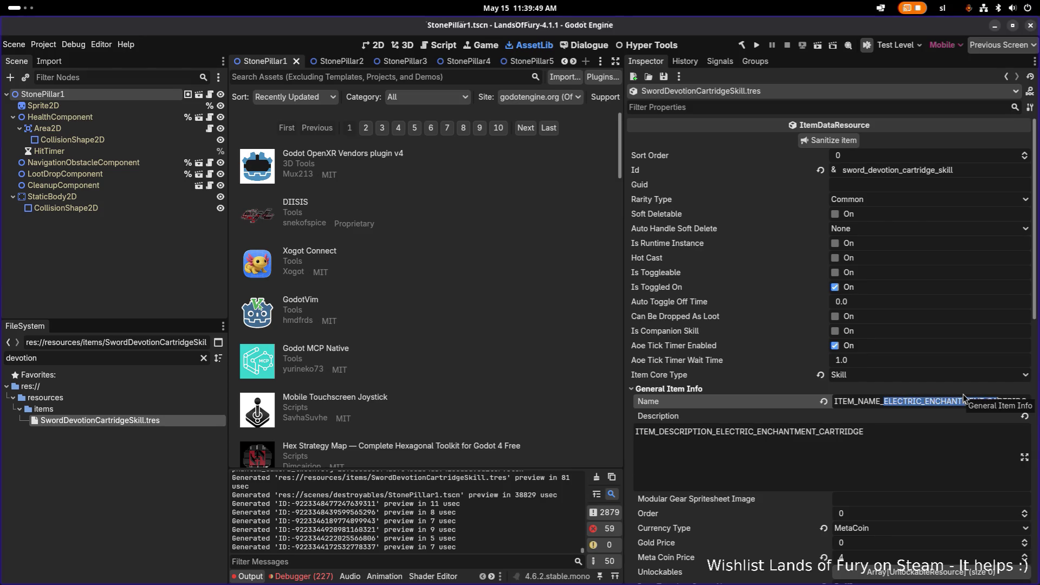
{"action": "key", "text": "shift+Left"}
{"action": "key", "text": "shift+Left"}
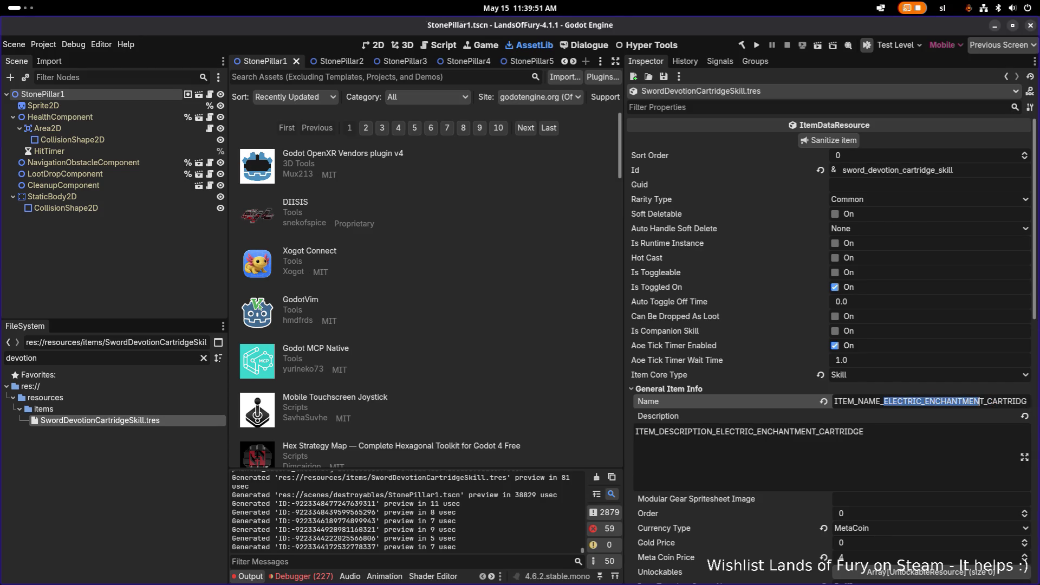
{"action": "type", "text": "SWORD_DEVO"}
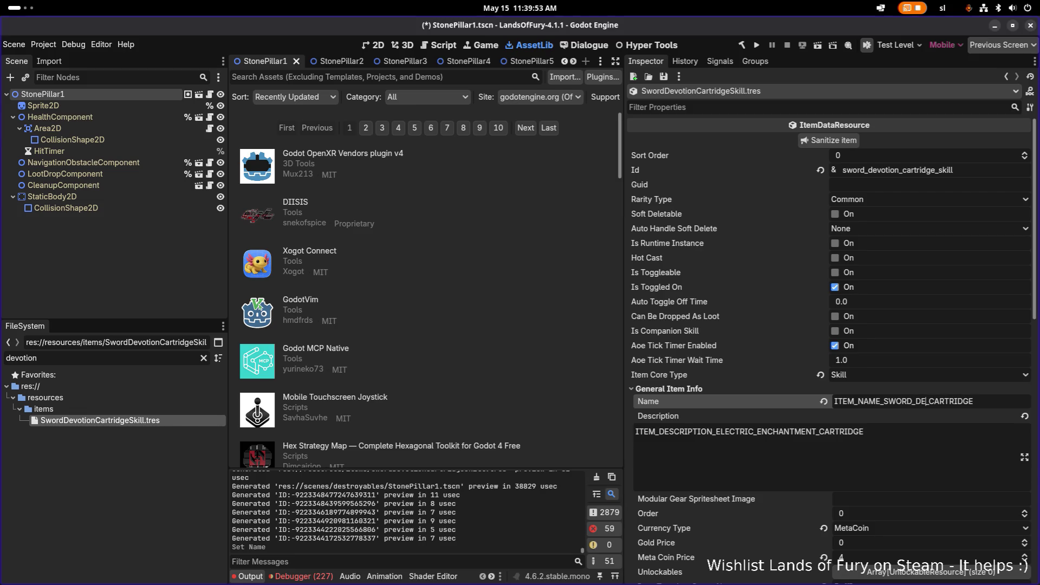
{"action": "type", "text": "TION"}
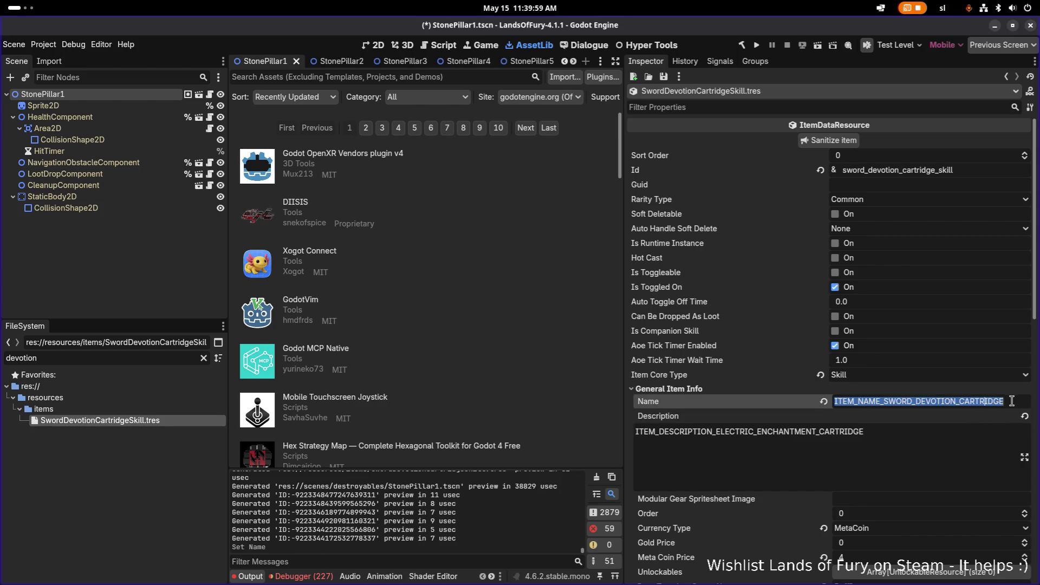
Step: Set Description to ITEM_DESCRIPTION_SWORD_DEVOTION_CARTRIDGE and save the scene
{"action": "left_click", "coordinate": [913, 434]}
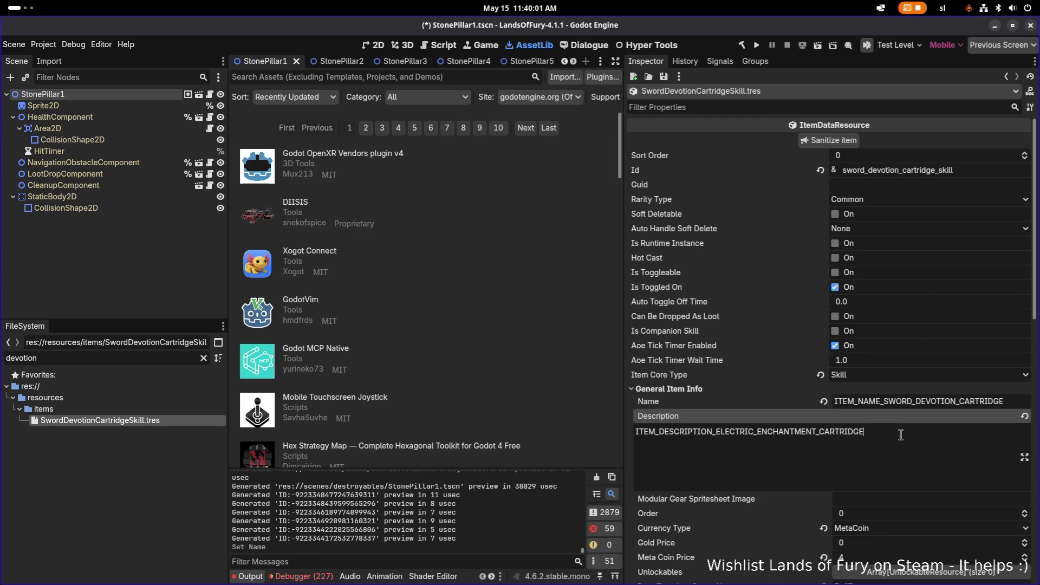
{"action": "key", "text": "ctrl+a"}
{"action": "type", "text": "ITEM_NAME_SWORD_DEVOTION_CARTRIDGE"}
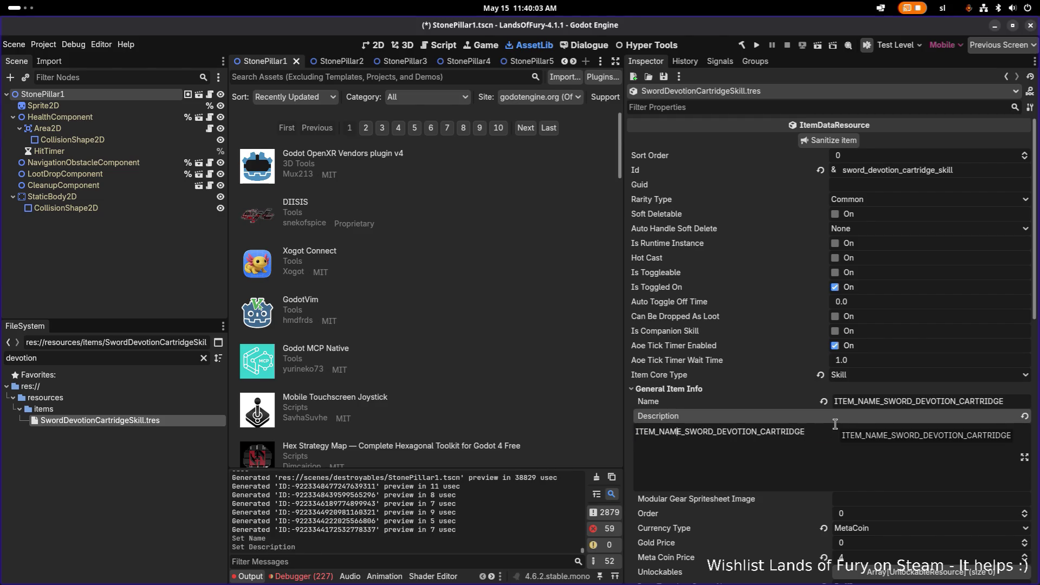
{"action": "key", "text": "BackSpace"}
{"action": "key", "text": "BackSpace"}
{"action": "key", "text": "BackSpace"}
{"action": "type", "text": "DESCRIPT"}
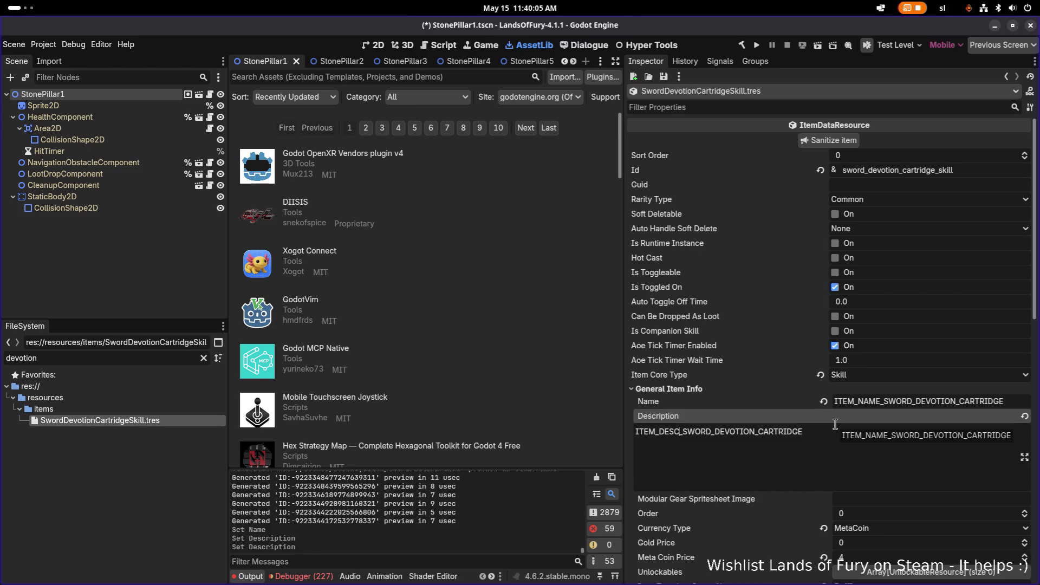
{"action": "type", "text": "ION"}
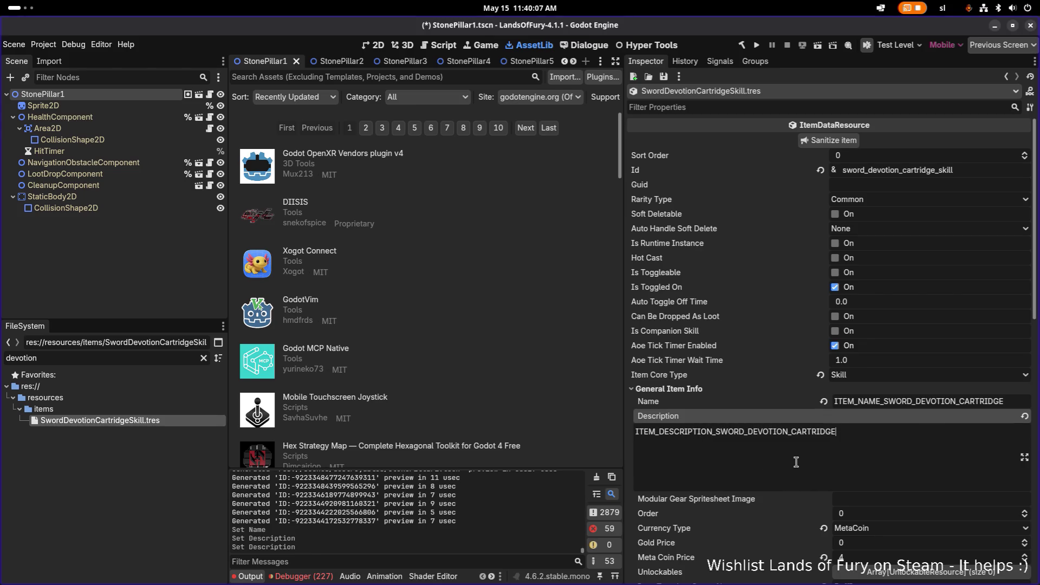
{"action": "key", "text": "ctrl+s"}
{"action": "scroll", "coordinate": [802, 465], "scroll_direction": "down", "scroll_amount": 3}
{"action": "scroll", "coordinate": [860, 413], "scroll_direction": "down", "scroll_amount": 1}
Step: Replace the electric enchantment icon name with items_cartridge_sword_devotion and save
{"action": "left_click", "coordinate": [894, 415]}
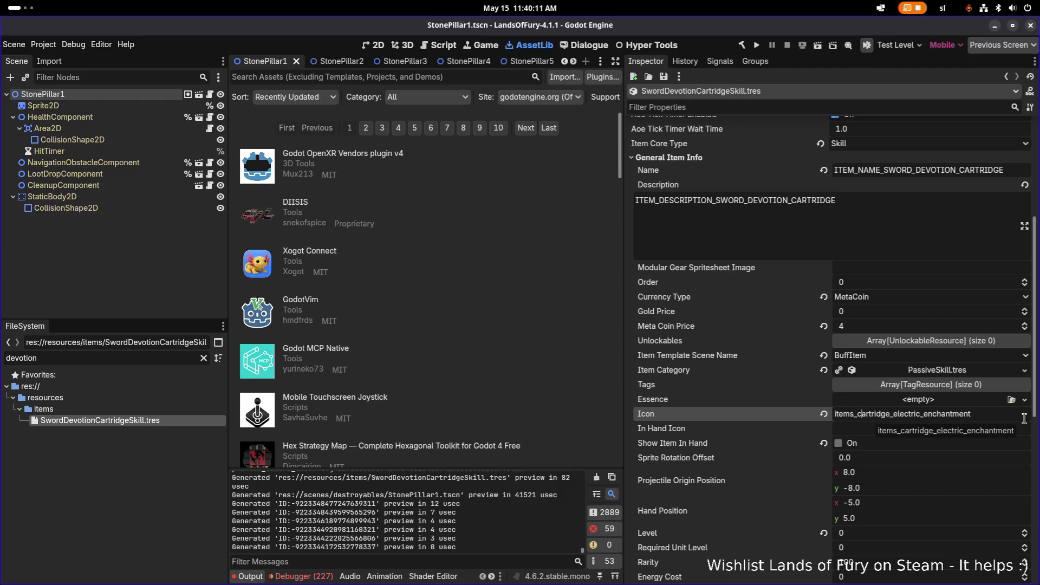
{"action": "key", "text": "BackSpace"}
{"action": "key", "text": "BackSpace"}
{"action": "key", "text": "BackSpace"}
{"action": "type", "text": "sword_de"}
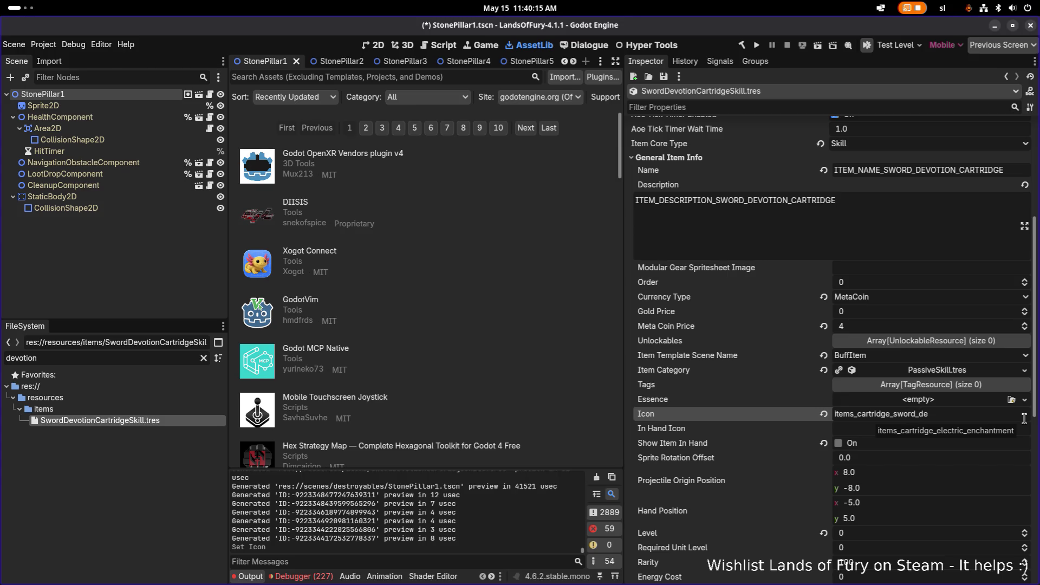
{"action": "type", "text": "vit"}
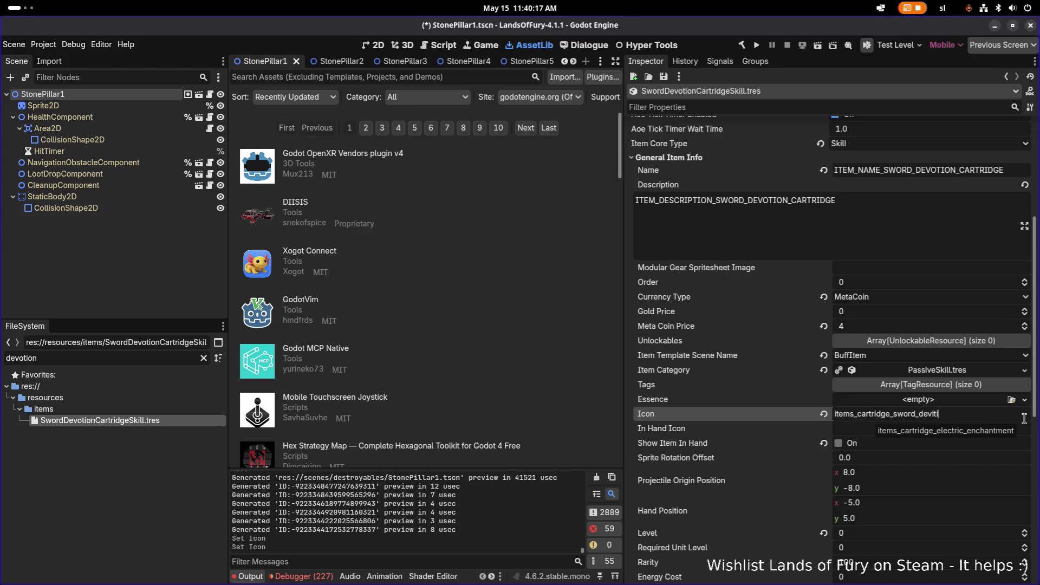
{"action": "type", "text": "otion"}
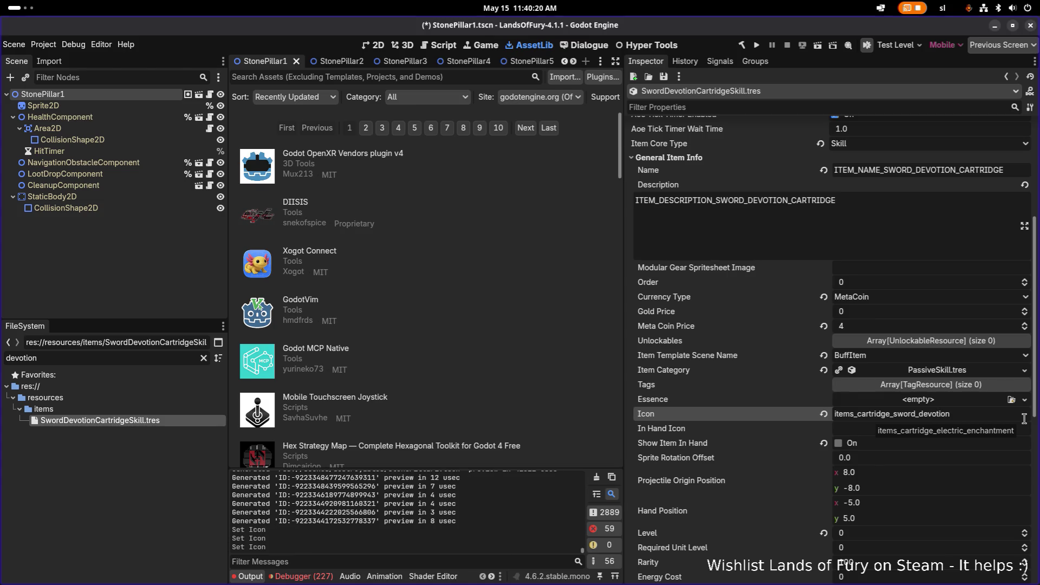
{"action": "key", "text": "ctrl+s"}
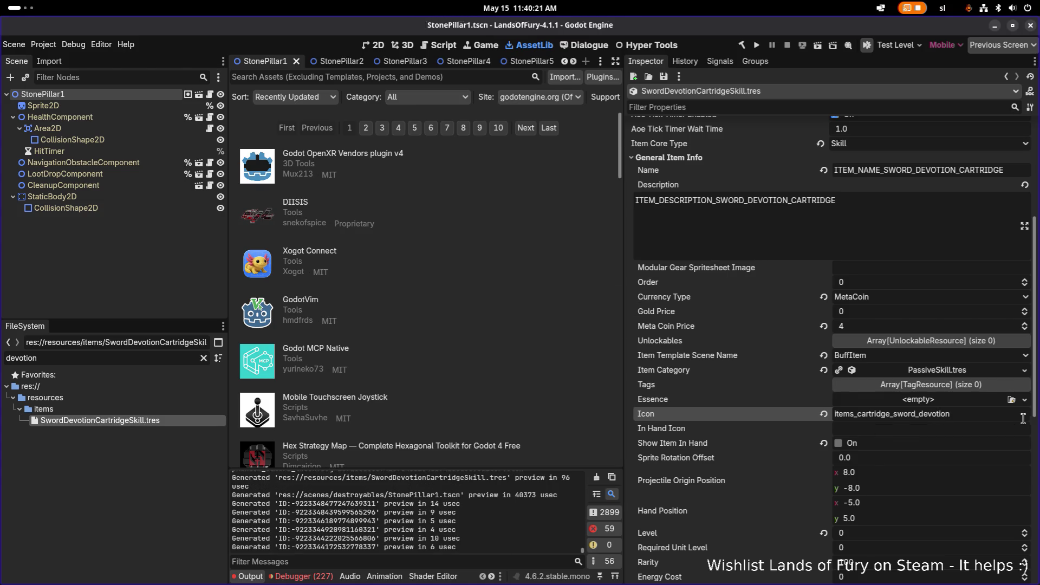
{"action": "scroll", "coordinate": [908, 417], "scroll_direction": "down", "scroll_amount": 3}
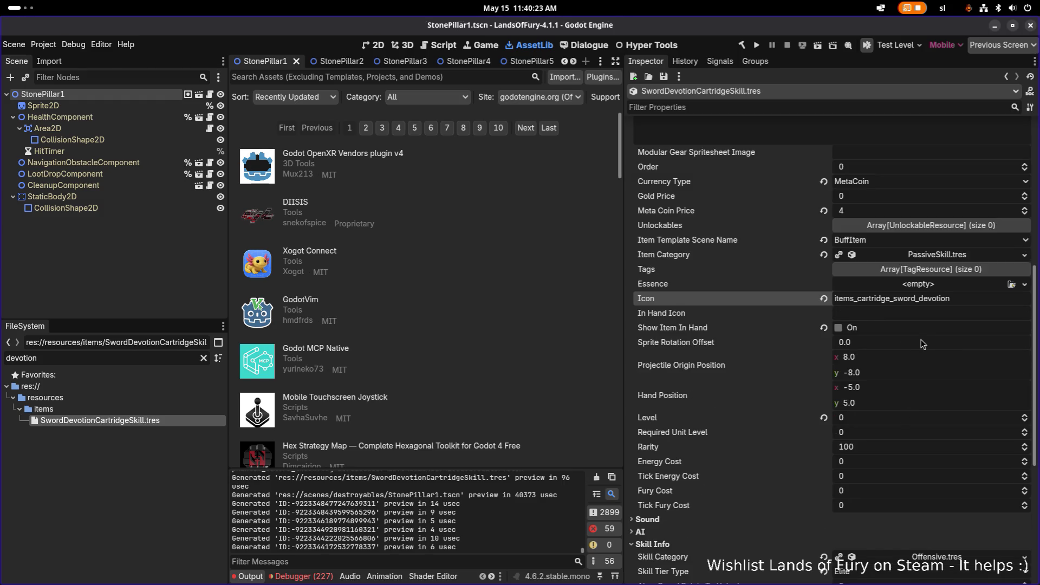
{"action": "scroll", "coordinate": [920, 345], "scroll_direction": "down", "scroll_amount": 3}
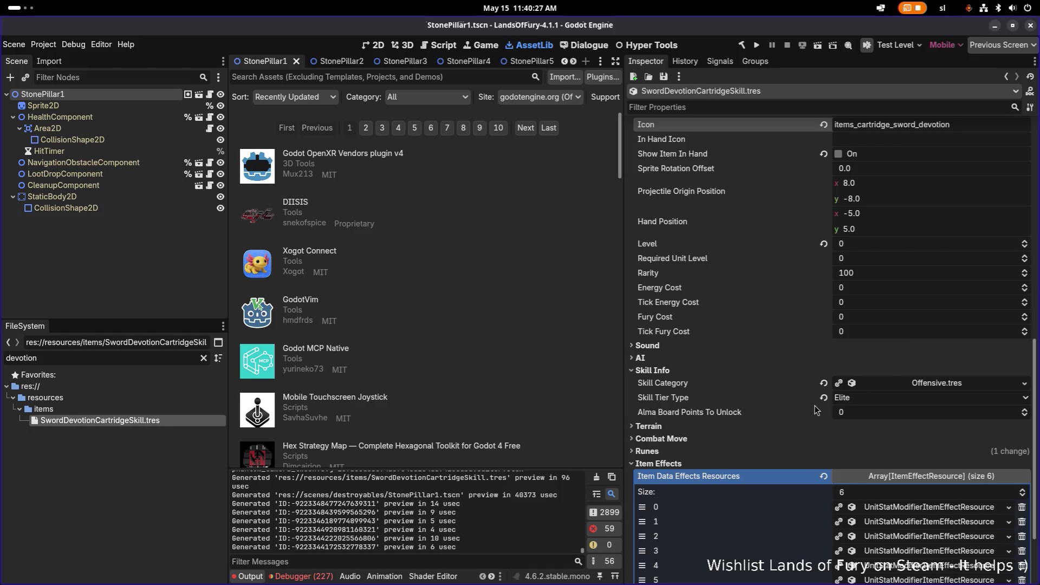
{"action": "scroll", "coordinate": [800, 394], "scroll_direction": "up", "scroll_amount": 6}
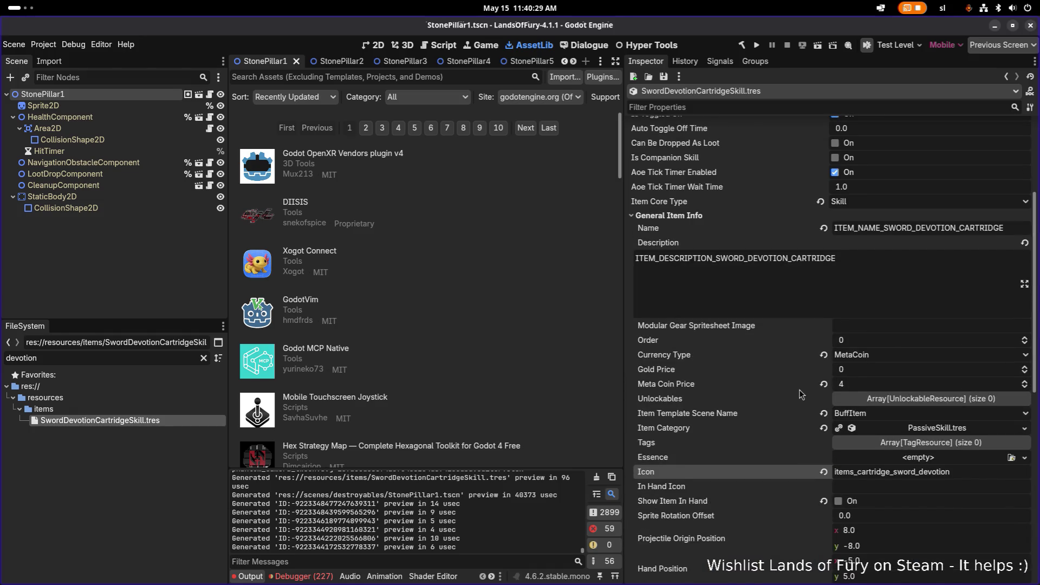
{"action": "scroll", "coordinate": [798, 389], "scroll_direction": "up", "scroll_amount": 3}
{"action": "scroll", "coordinate": [805, 392], "scroll_direction": "down", "scroll_amount": 4}
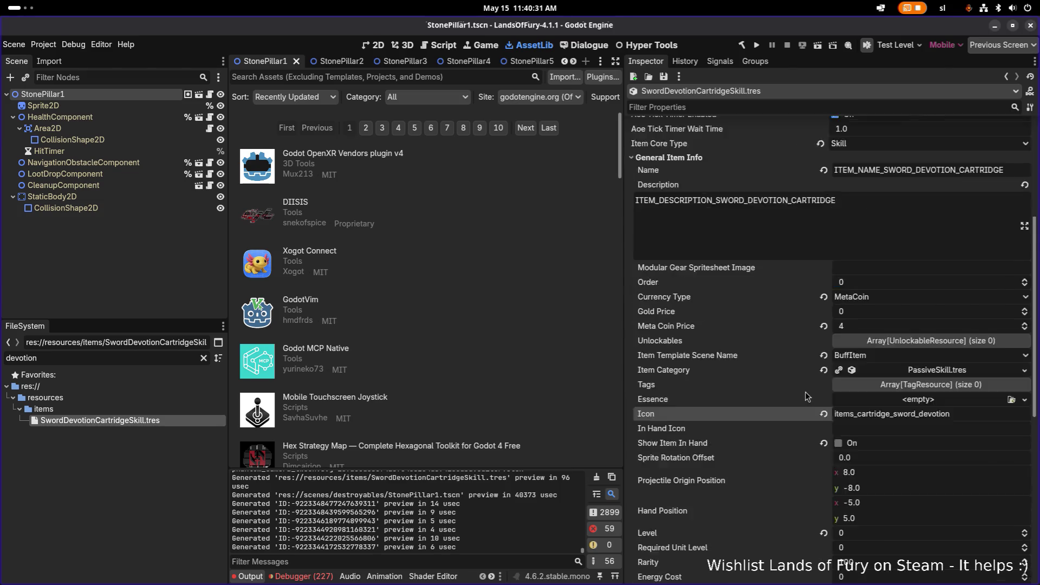
{"action": "scroll", "coordinate": [805, 392], "scroll_direction": "down", "scroll_amount": 1}
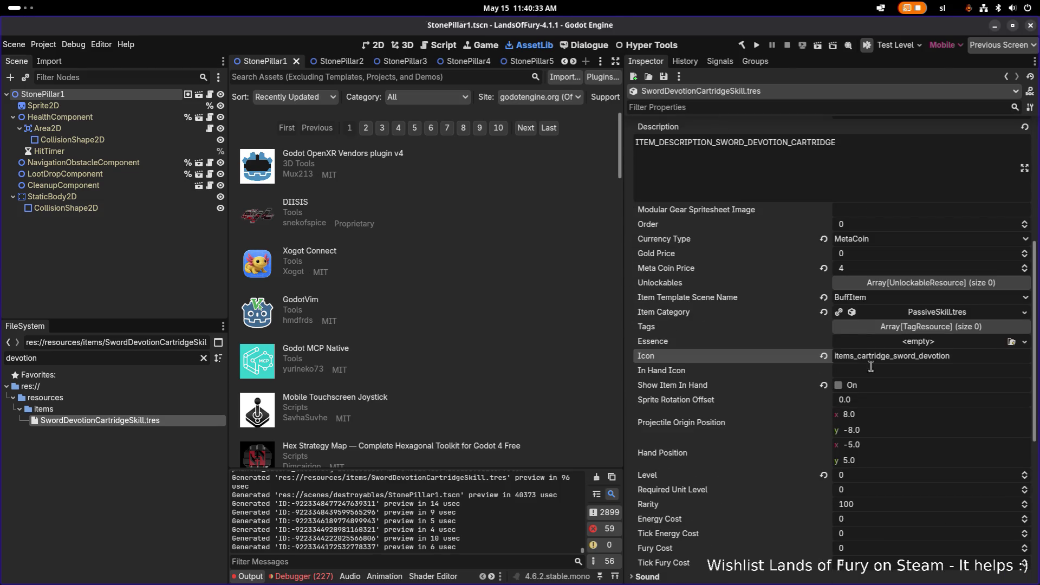
Step: Filter the FileSystem by items_cartridge_ and select the brawler cartridge texture
{"action": "left_click_drag", "start_coordinate": [954, 356], "coordinate": [463, 350]}
{"action": "key", "text": "ctrl+c"}
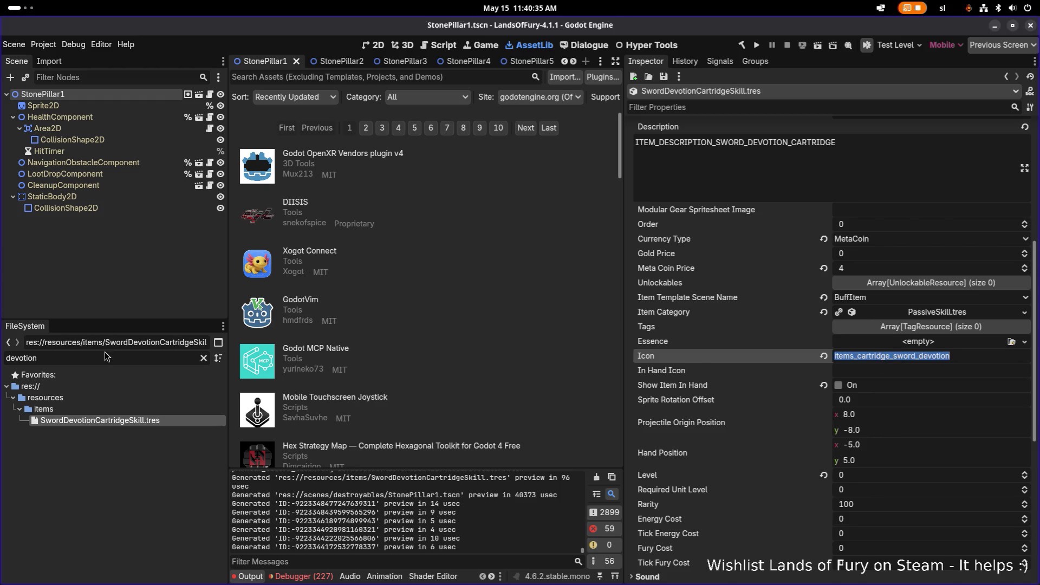
{"action": "left_click", "coordinate": [105, 352]}
{"action": "key", "text": "ctrl+a"}
{"action": "key", "text": "ctrl+v"}
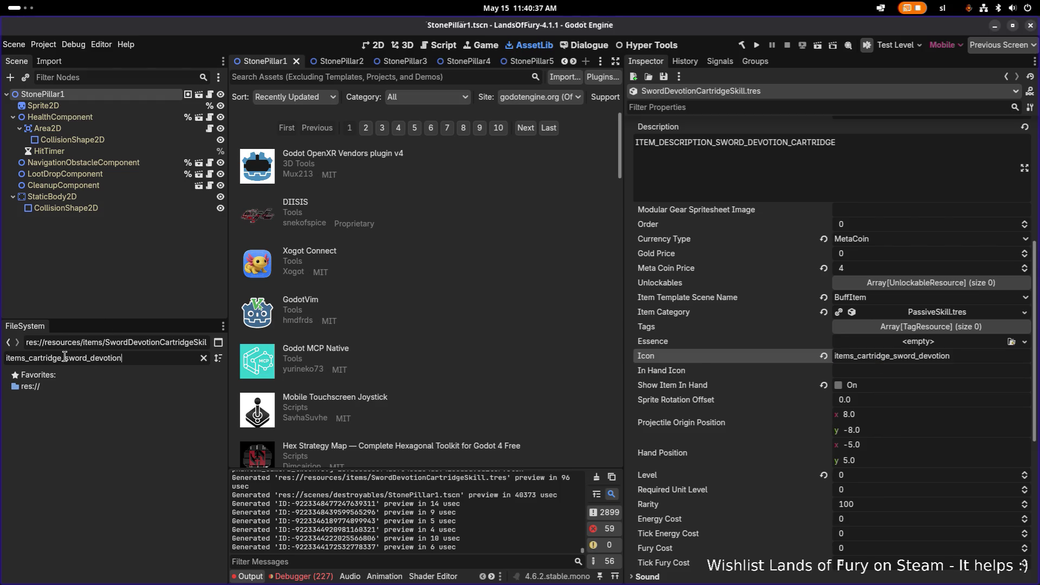
{"action": "left_click_drag", "start_coordinate": [65, 358], "coordinate": [227, 361]}
{"action": "key", "text": "BackSpace"}
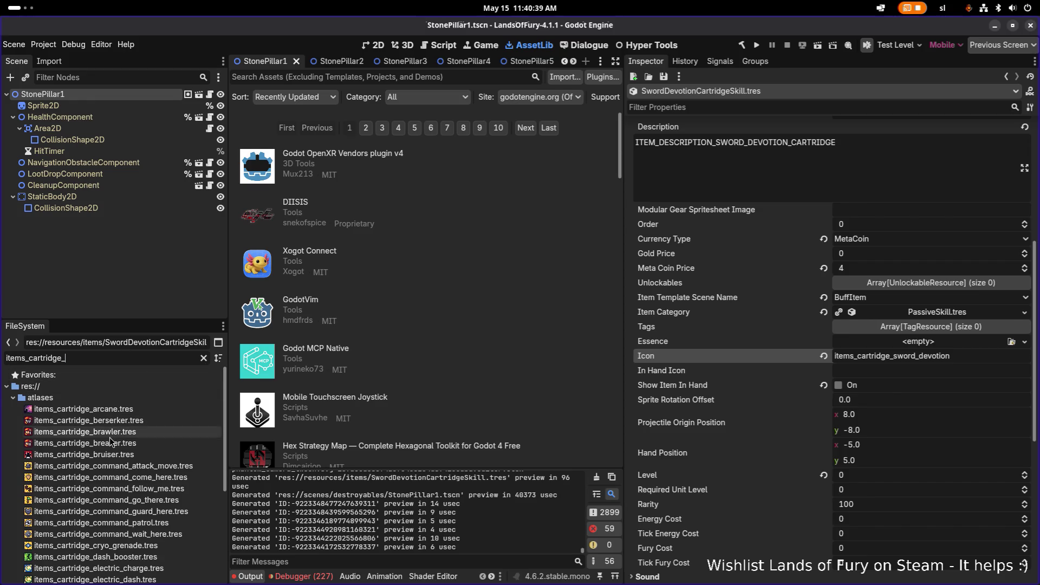
{"action": "left_click", "coordinate": [112, 433]}
Step: Duplicate it as items_cartridge_sword_devotion.tres, then filter files by devotion
{"action": "key", "text": "ctrl+d"}
{"action": "key", "text": "Right"}
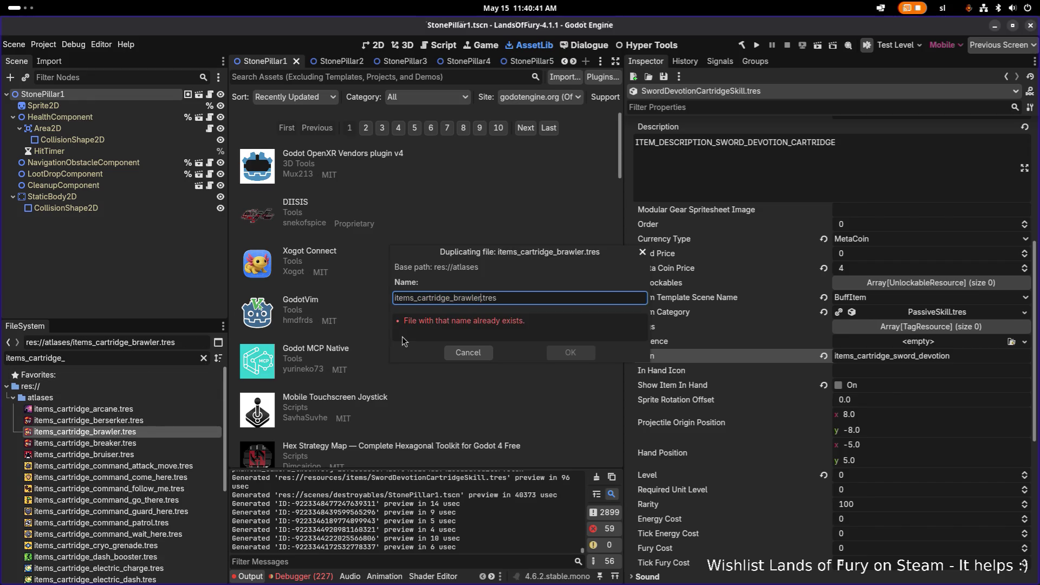
{"action": "key", "text": "Left"}
{"action": "key", "text": "Left"}
{"action": "key", "text": "ctrl+Left"}
{"action": "key", "text": "ctrl+shift+Right"}
{"action": "key", "text": "BackSpace"}
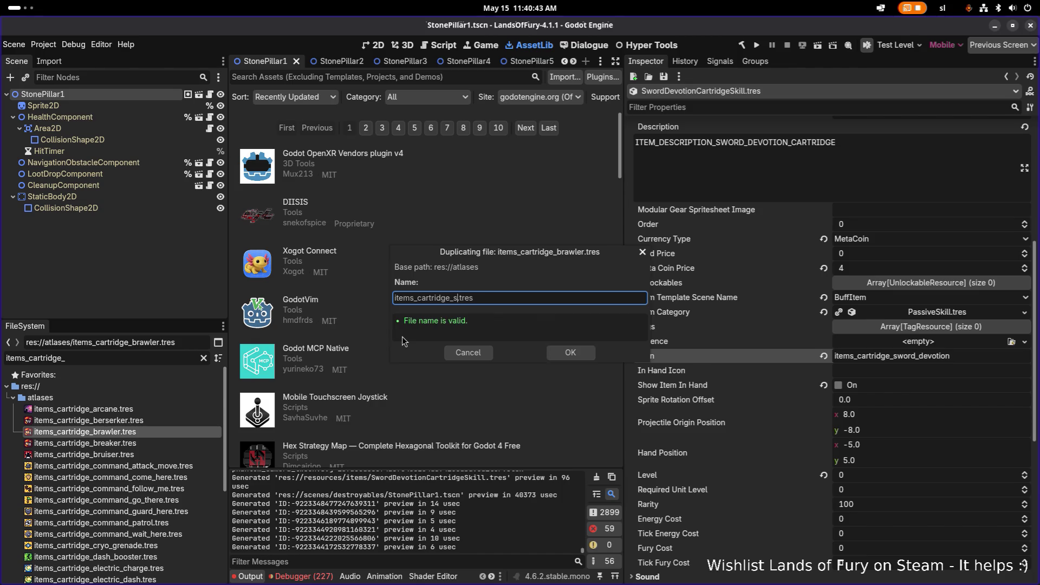
{"action": "type", "text": "sword-dev"}
{"action": "type", "text": "_devioti"}
{"action": "key", "text": "BackSpace"}
{"action": "key", "text": "BackSpace"}
{"action": "key", "text": "BackSpace"}
{"action": "type", "text": "otion"}
{"action": "key", "text": "Return"}
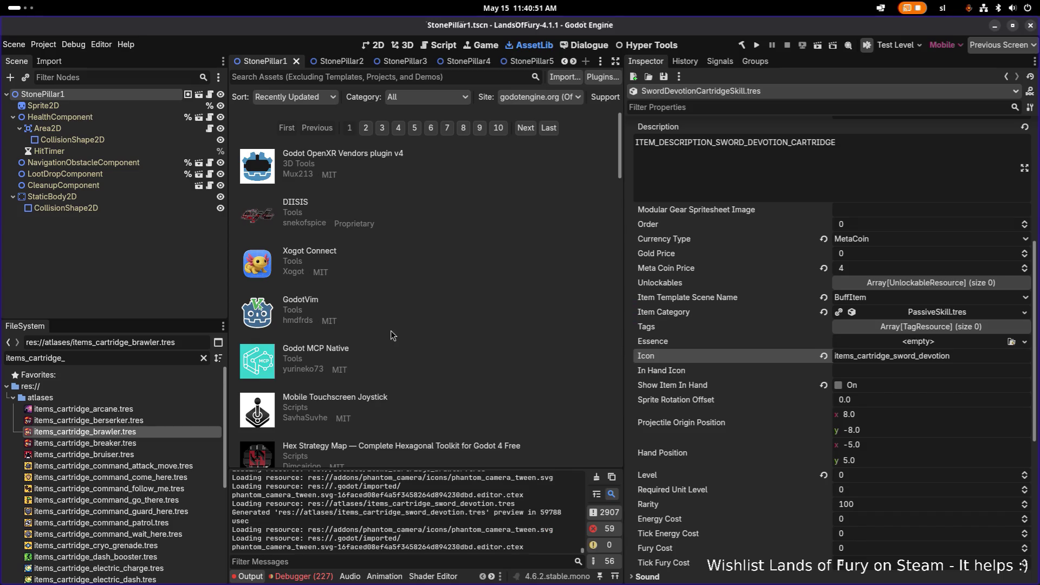
{"action": "double_click", "coordinate": [165, 361]}
{"action": "type", "text": "devotion"}
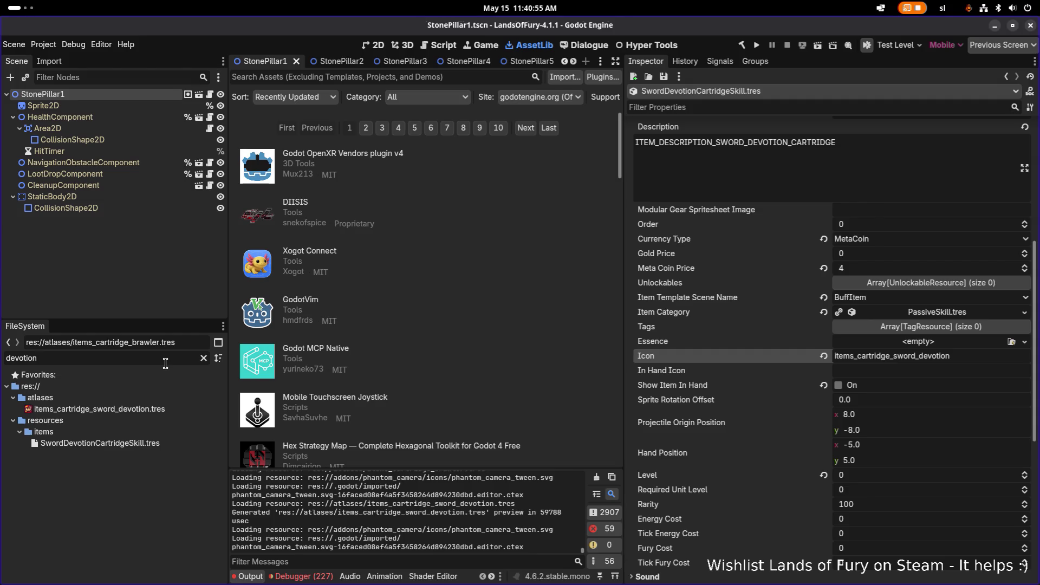
Step: Set the new texture's atlas region to the 14×14 sword icon at x 209, y 657
{"action": "left_click", "coordinate": [159, 410]}
{"action": "left_click", "coordinate": [845, 359]}
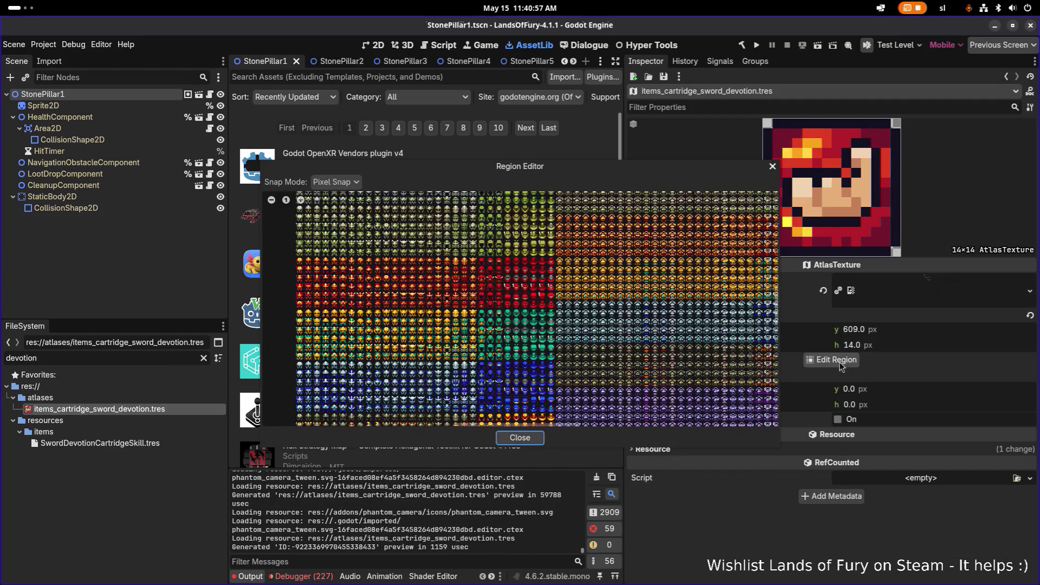
{"action": "scroll", "coordinate": [433, 325], "scroll_direction": "down", "scroll_amount": 3}
{"action": "scroll", "coordinate": [433, 358], "scroll_direction": "up", "scroll_amount": 4}
{"action": "scroll", "coordinate": [433, 357], "scroll_direction": "up", "scroll_amount": 4}
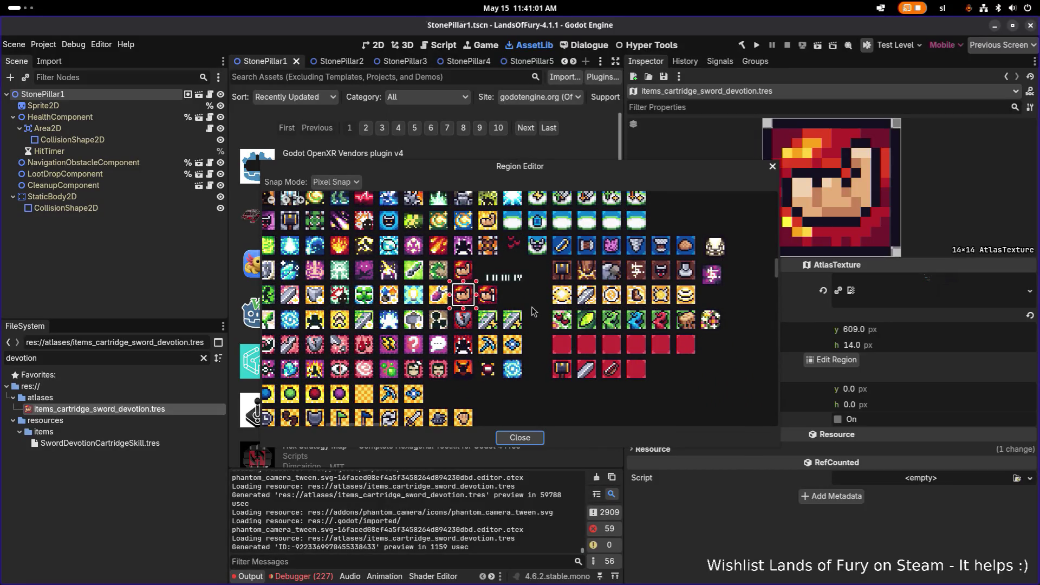
{"action": "scroll", "coordinate": [563, 373], "scroll_direction": "up", "scroll_amount": 3}
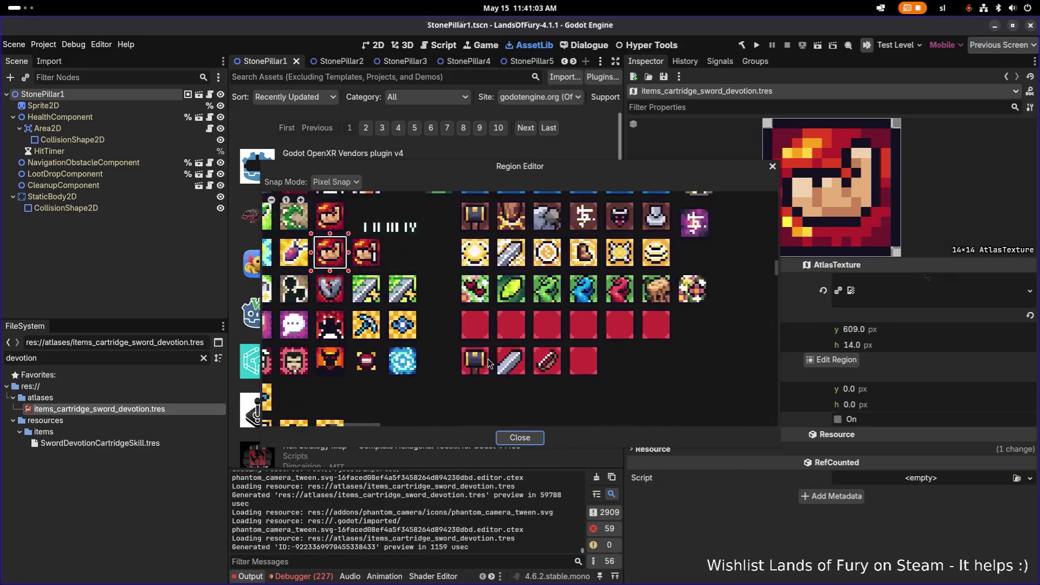
{"action": "left_click_drag", "start_coordinate": [500, 325], "coordinate": [530, 336]}
{"action": "left_click_drag", "start_coordinate": [563, 376], "coordinate": [584, 402]}
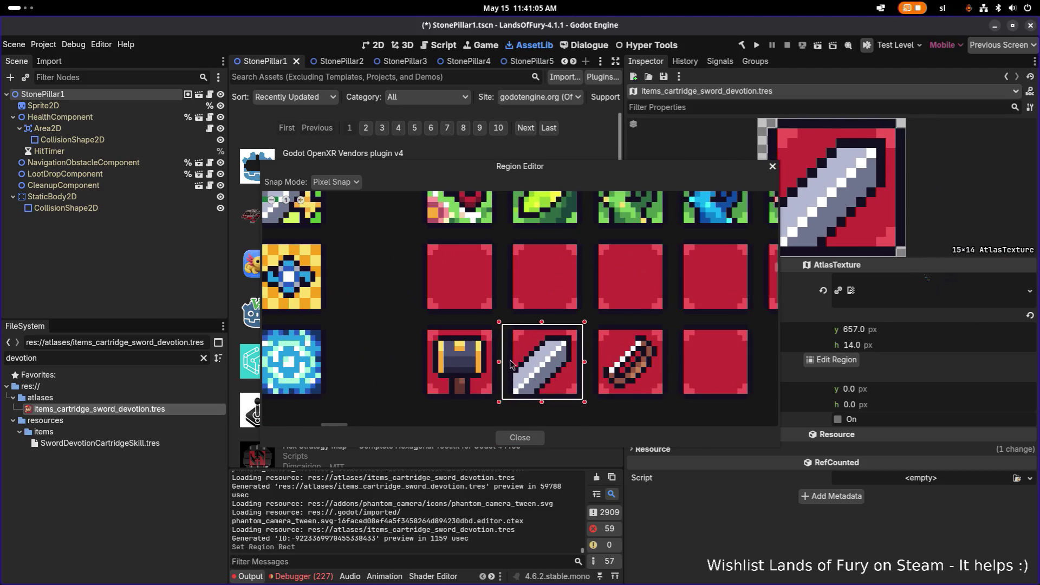
{"action": "left_click_drag", "start_coordinate": [499, 366], "coordinate": [503, 366]}
{"action": "left_click", "coordinate": [520, 437]}
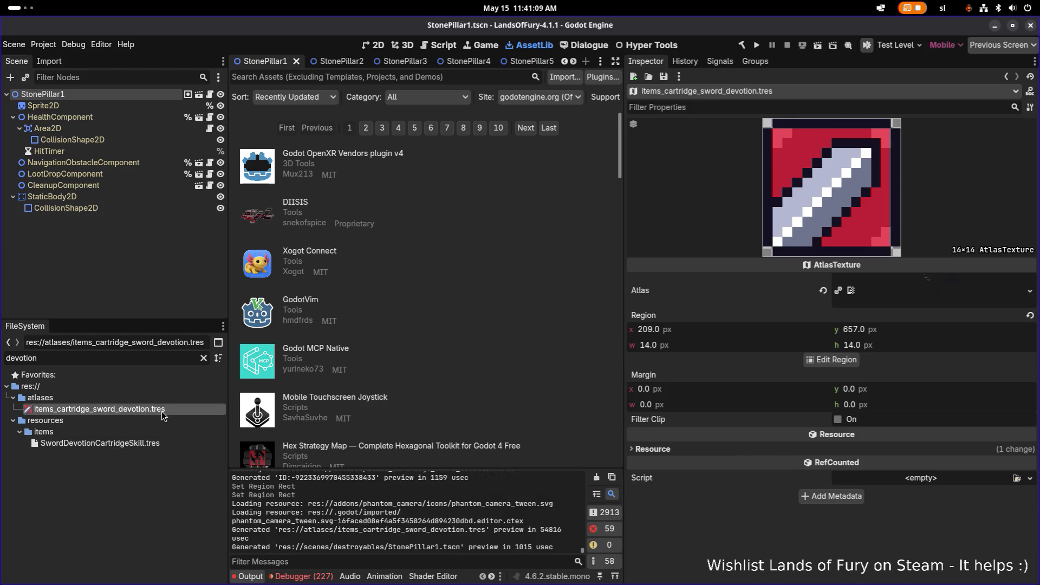
Step: Re-apply the Icon value in SwordDevotionCartridgeSkill.tres and save the scene
{"action": "key", "text": "F2"}
{"action": "left_click", "coordinate": [156, 445]}
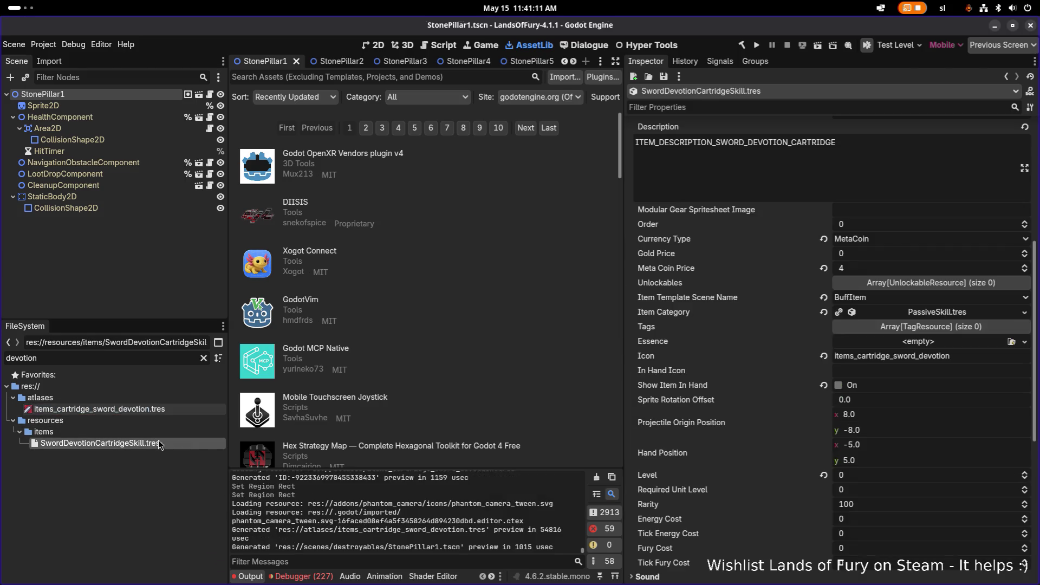
{"action": "scroll", "coordinate": [923, 312], "scroll_direction": "up", "scroll_amount": 2}
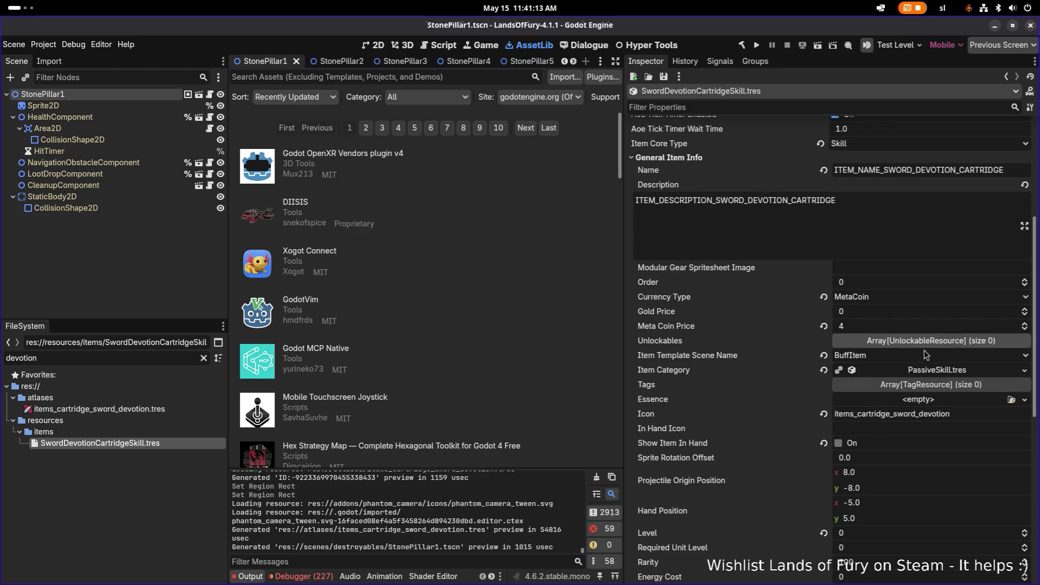
{"action": "left_click", "coordinate": [965, 418]}
{"action": "key", "text": "Return"}
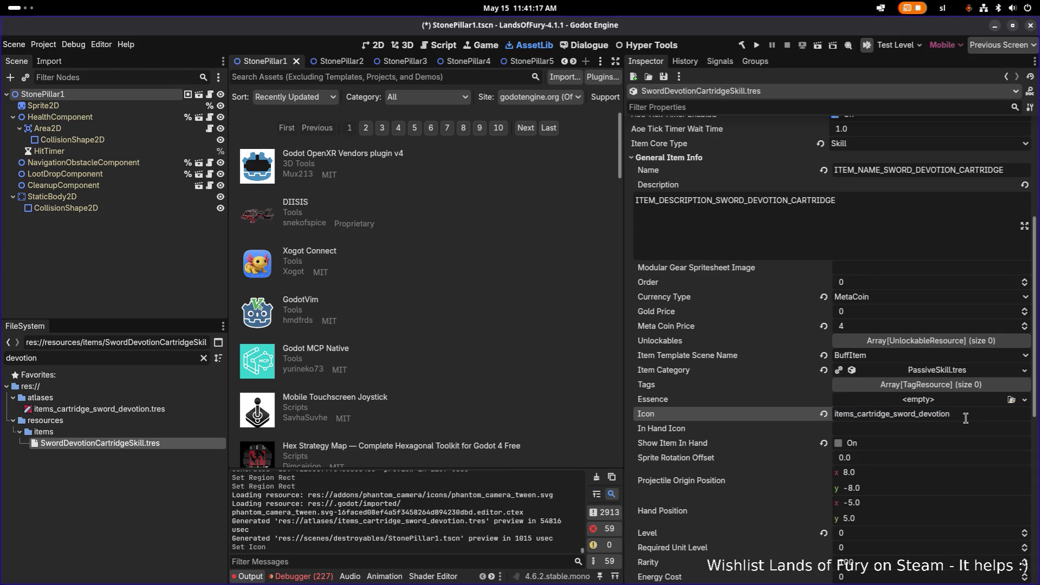
{"action": "key", "text": "ctrl+s"}
Step: Select the ITEM_NAME_SWORD_DEVOTION_CARTRIDGE key and switch to Translations.csv in LibreOffice Calc
{"action": "scroll", "coordinate": [963, 414], "scroll_direction": "up", "scroll_amount": 6}
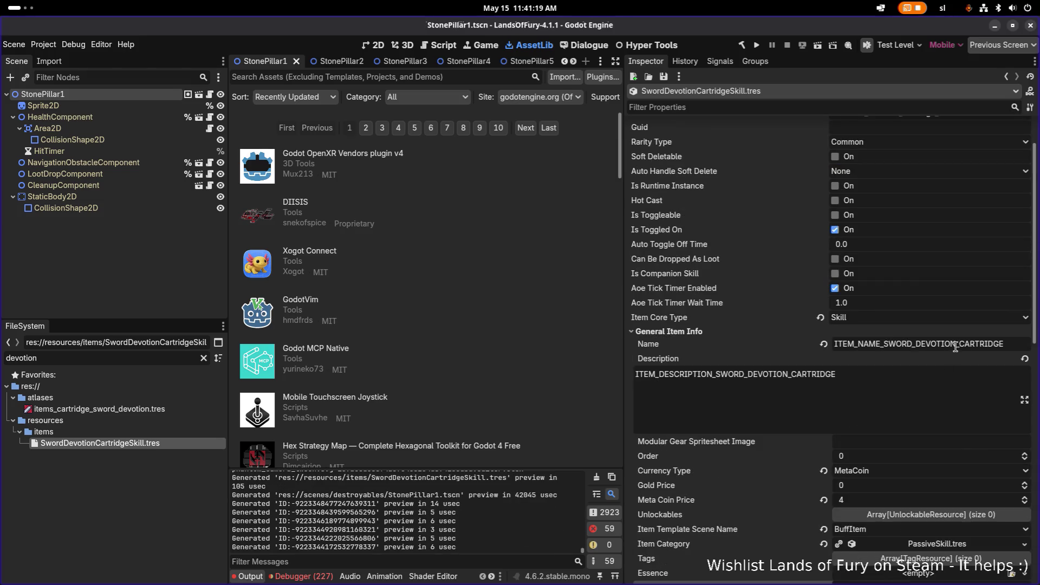
{"action": "double_click", "coordinate": [967, 345]}
{"action": "key", "text": "ctrl+c"}
{"action": "key", "text": "alt+Tab"}
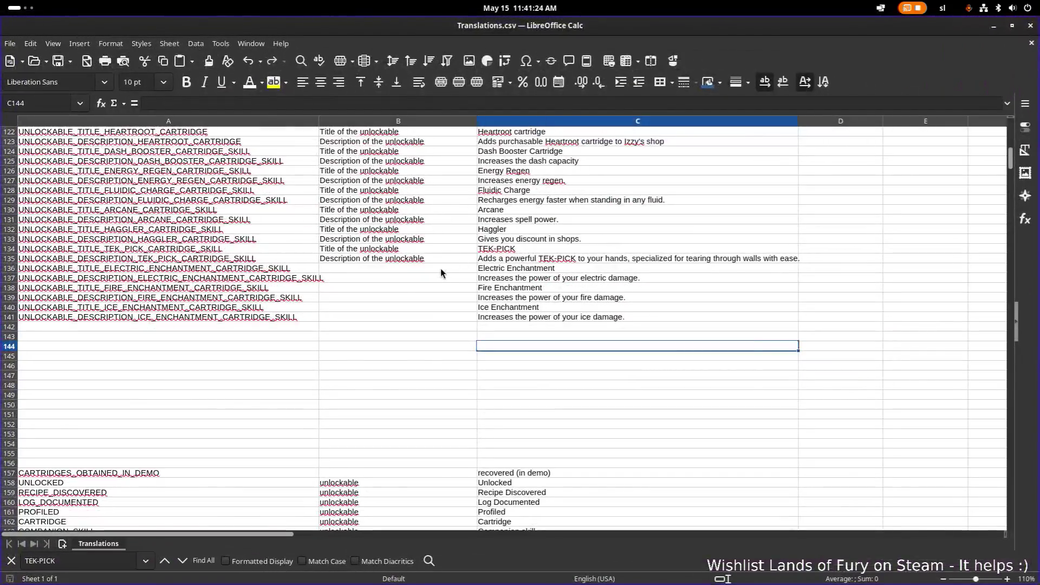
Step: Search Translations.csv for CARTRIDGE to locate the item cartridge keys
{"action": "left_click", "coordinate": [424, 295]}
{"action": "scroll", "coordinate": [415, 290], "scroll_direction": "down", "scroll_amount": 20}
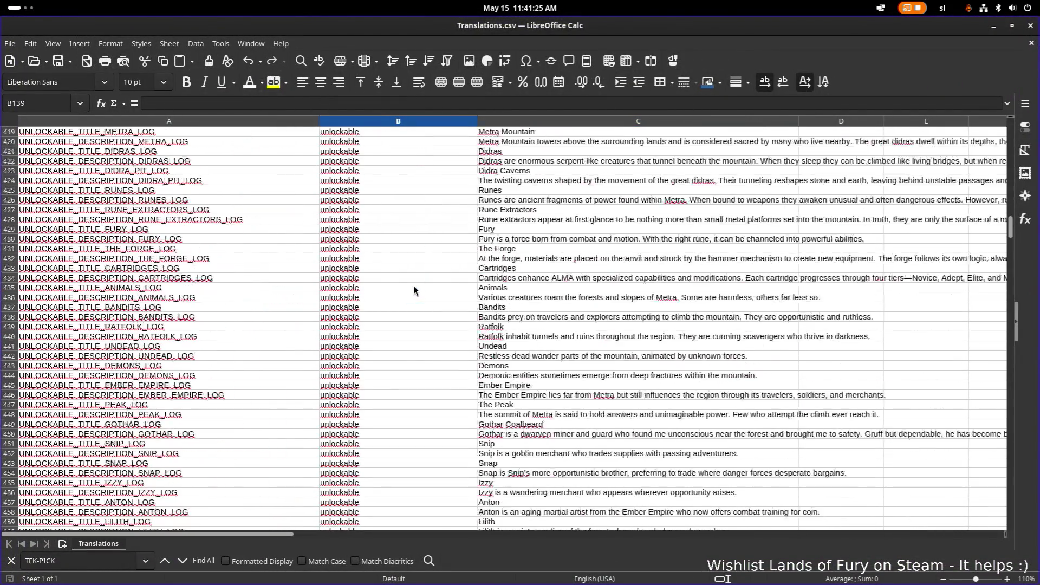
{"action": "key", "text": "ctrl+f"}
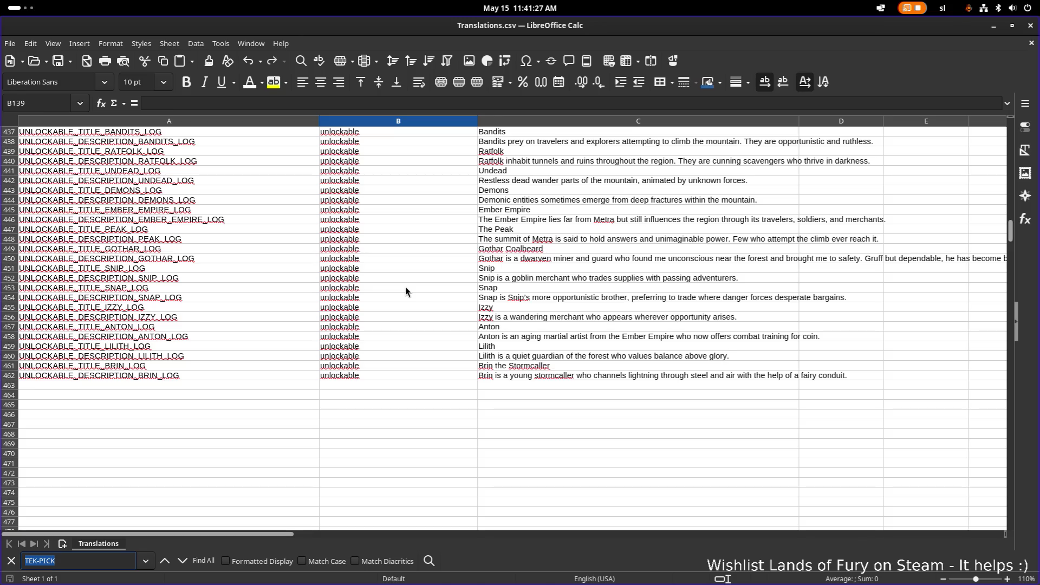
{"action": "type", "text": "SWORD_DEVOTION_CARTRIDGE"}
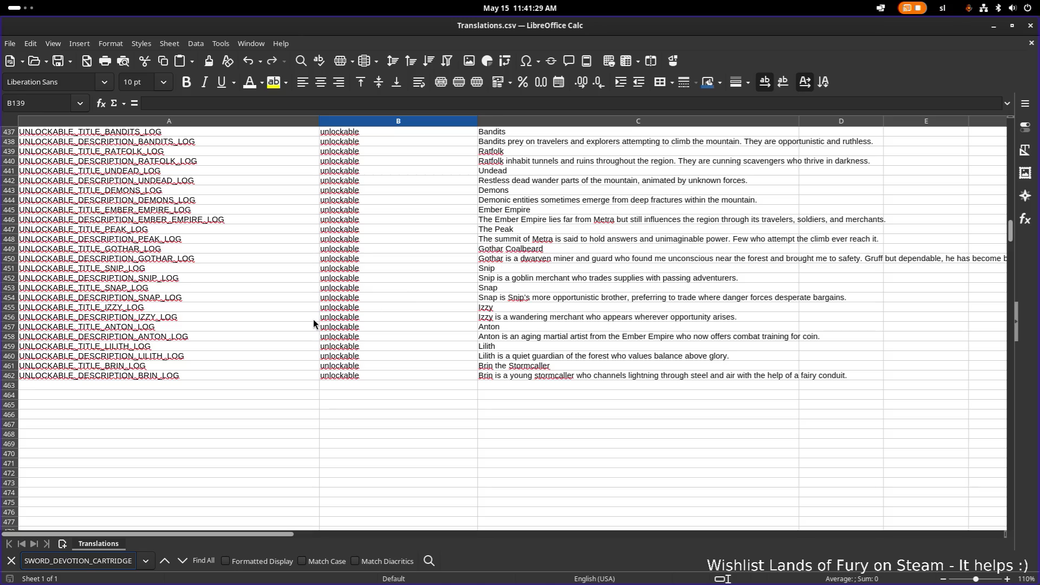
{"action": "key", "text": "shift+Home"}
{"action": "key", "text": "BackSpace"}
{"action": "key", "text": "Return"}
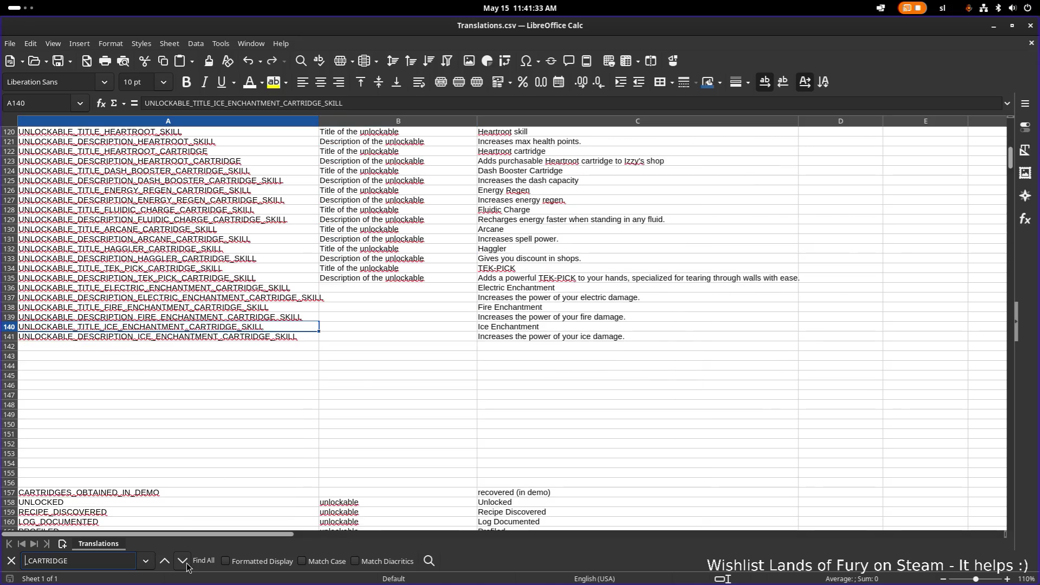
{"action": "key", "text": "Return"}
{"action": "key", "text": "Return"}
{"action": "key", "text": "Return"}
Step: Paste ITEM_NAME_SWORD_DEVOTION_CARTRIDGE into A1026, the first empty row after the cartridge keys
{"action": "scroll", "coordinate": [273, 431], "scroll_direction": "down", "scroll_amount": 20}
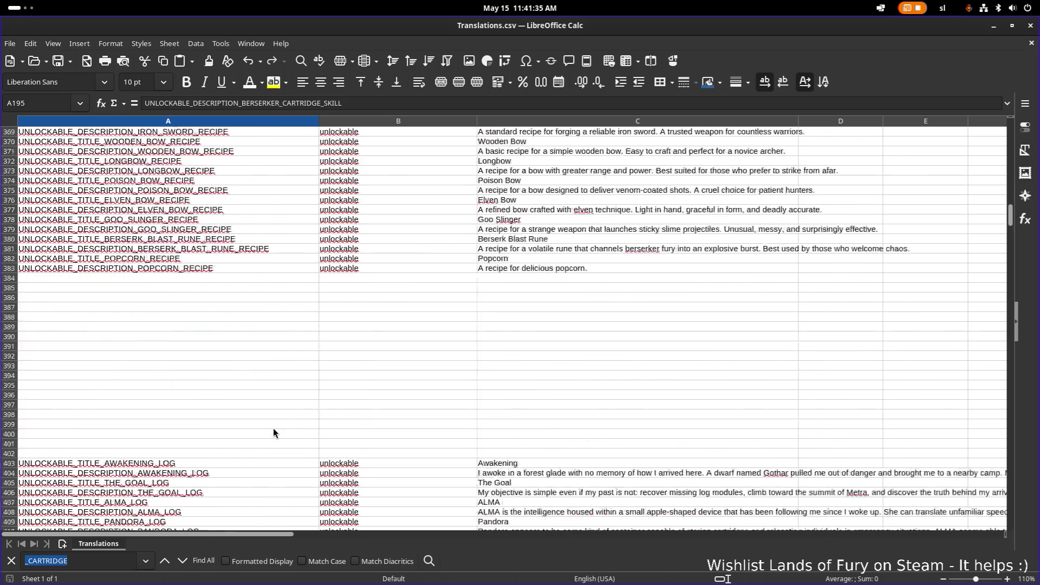
{"action": "scroll", "coordinate": [272, 431], "scroll_direction": "down", "scroll_amount": 20}
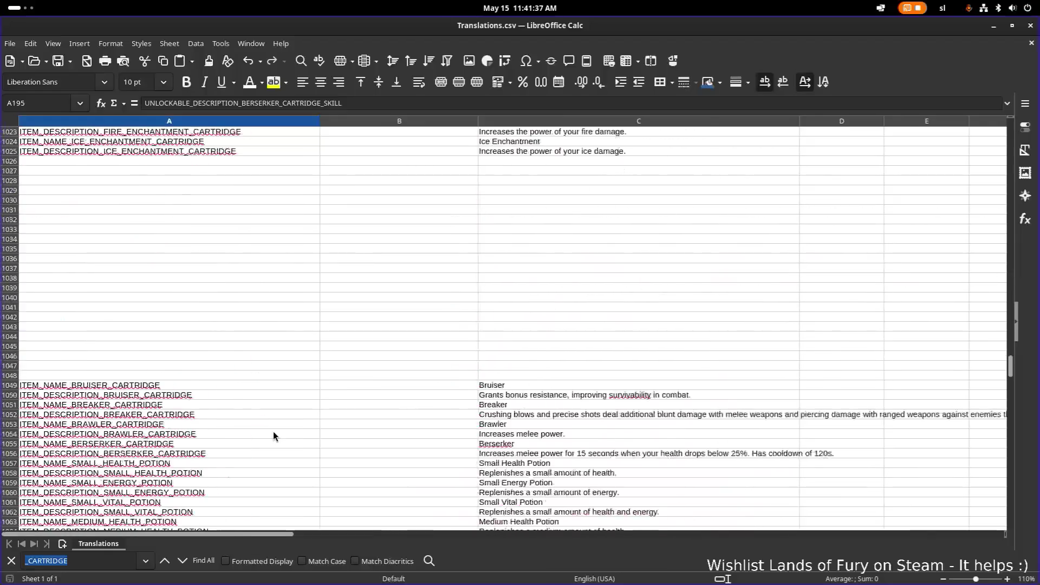
{"action": "left_click", "coordinate": [265, 309]}
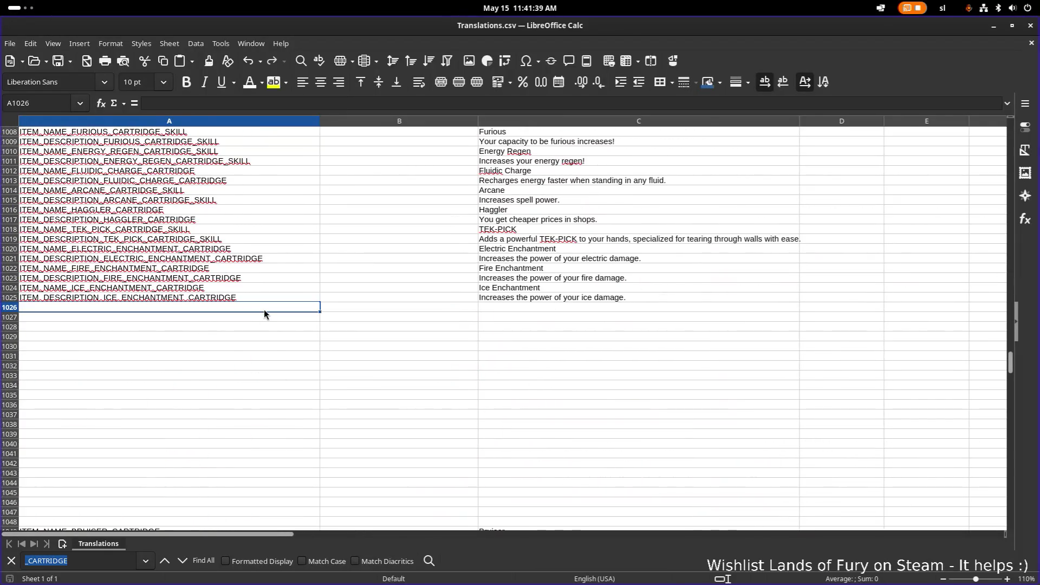
{"action": "key", "text": "ctrl+v"}
Step: Duplicate the key into A1027 and change NAME to DESCRIPTION, giving ITEM_DESCRIPTION_SWORD_DEVOTION_CARTRIDGE
{"action": "left_click", "coordinate": [207, 317]}
{"action": "key", "text": "ctrl+v"}
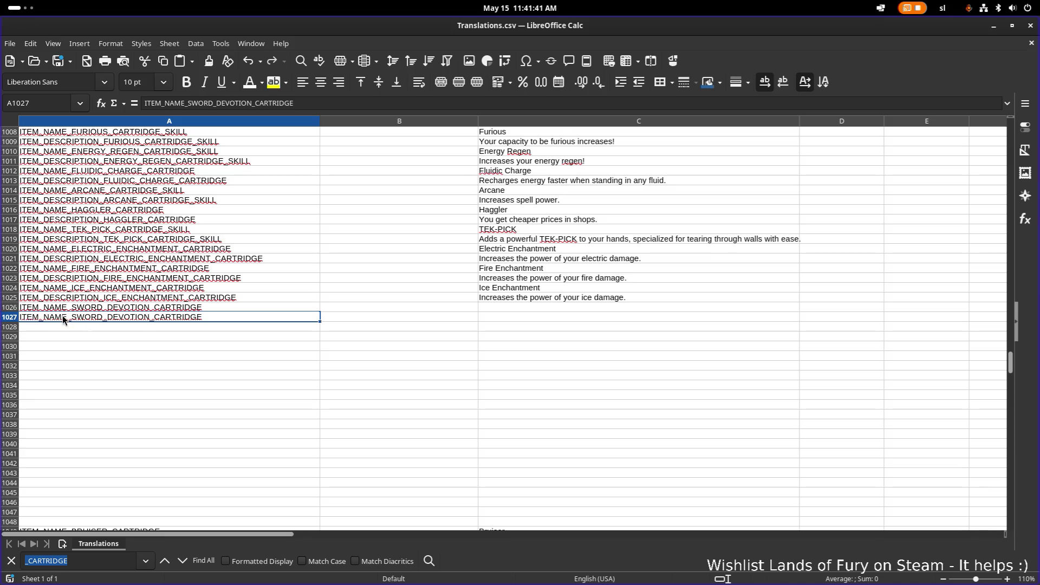
{"action": "double_click", "coordinate": [58, 316]}
{"action": "double_click", "coordinate": [58, 317]}
{"action": "left_click_drag", "start_coordinate": [43, 317], "coordinate": [64, 318]}
{"action": "type", "text": "DESC"}
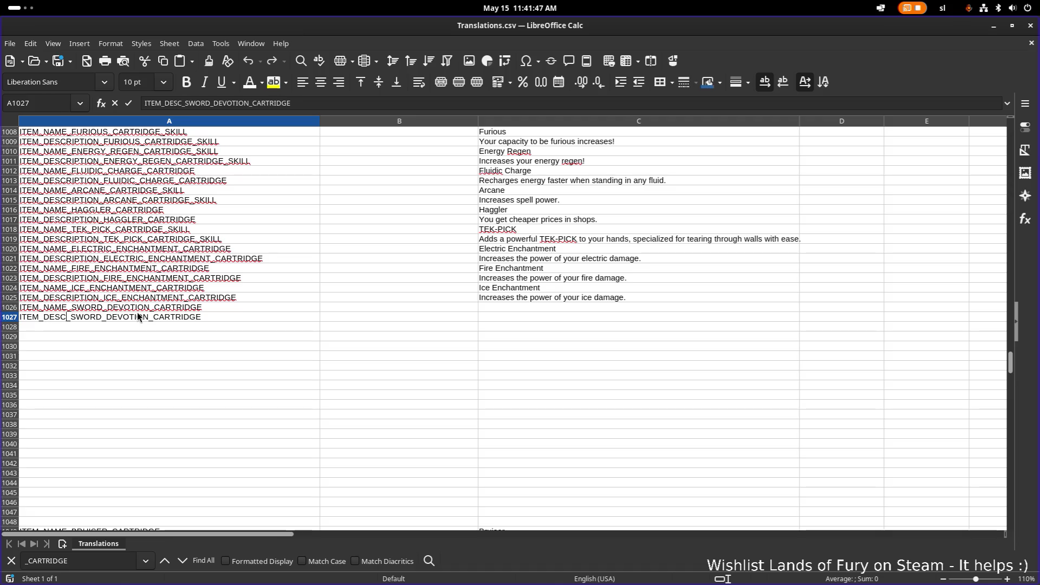
{"action": "type", "text": "RIPTION"}
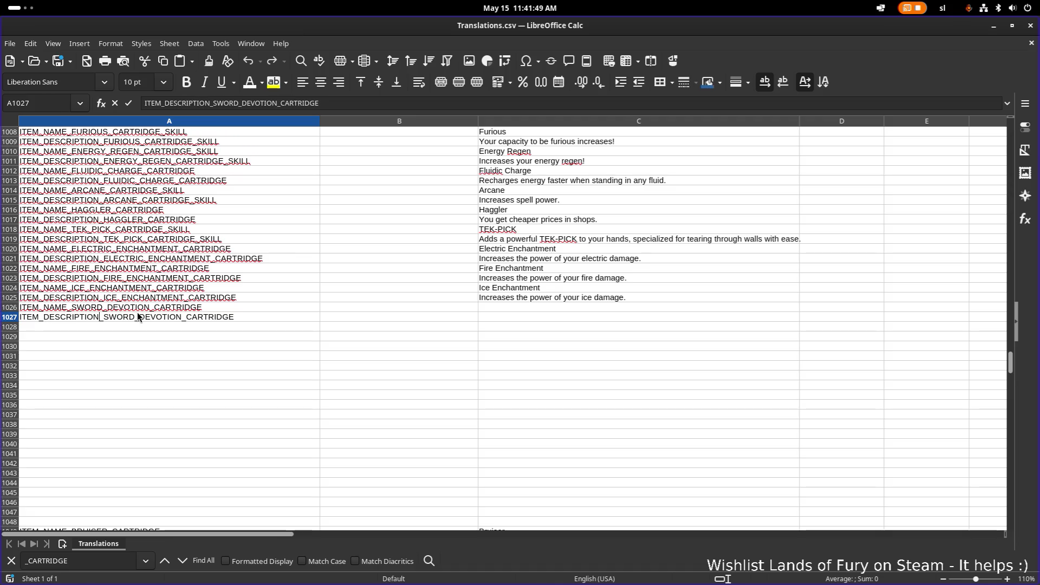
Step: Enter 'Sword Devotion' as the English text in C1026 beside the name key
{"action": "left_click", "coordinate": [503, 297]}
{"action": "left_click", "coordinate": [526, 307]}
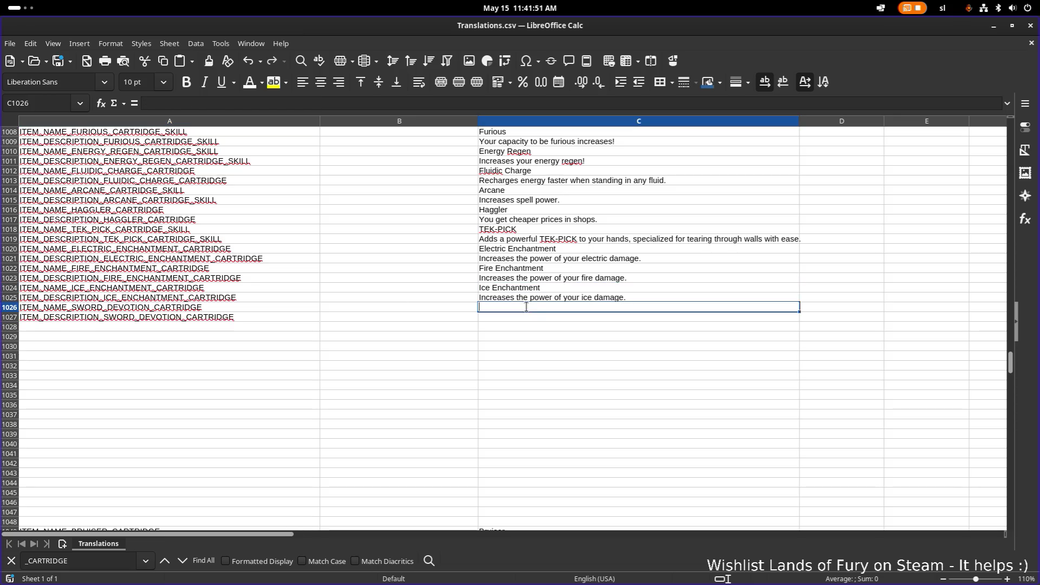
{"action": "type", "text": "Sword Devotion"}
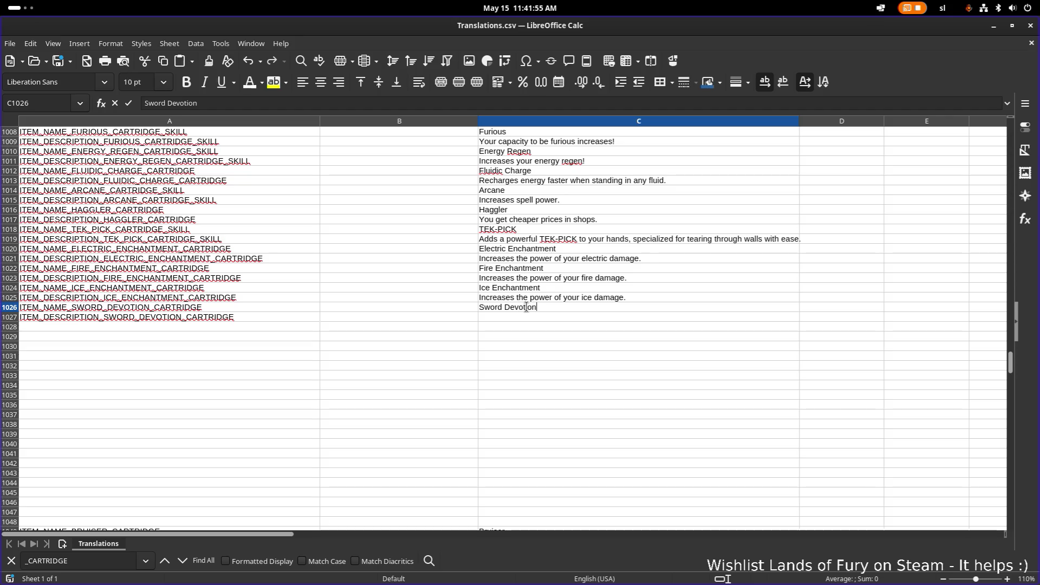
{"action": "key", "text": "Return"}
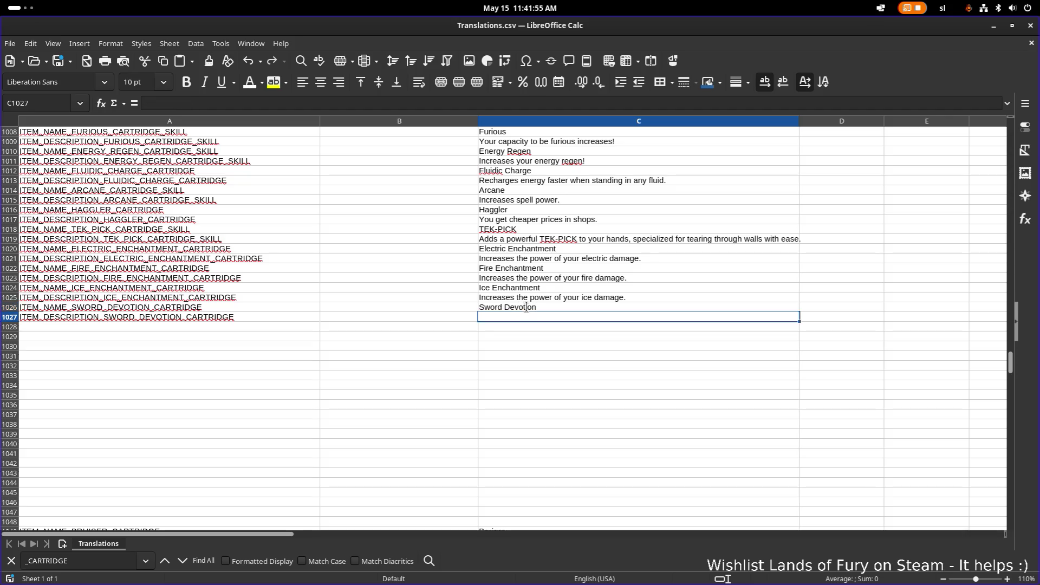
{"action": "double_click", "coordinate": [574, 314]}
{"action": "left_click", "coordinate": [580, 291]}
{"action": "left_click", "coordinate": [174, 311]}
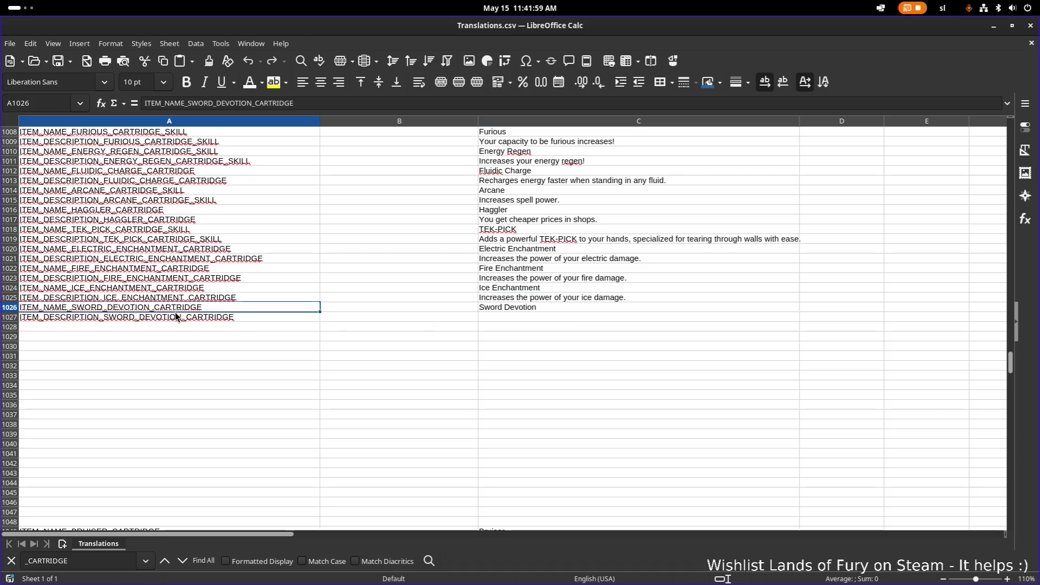
{"action": "left_click", "coordinate": [213, 317]}
Step: Copy the ITEM_DESCRIPTION_SWORD_DEVOTION_CARTRIDGE key from A1027
{"action": "key", "text": "ctrl+c"}
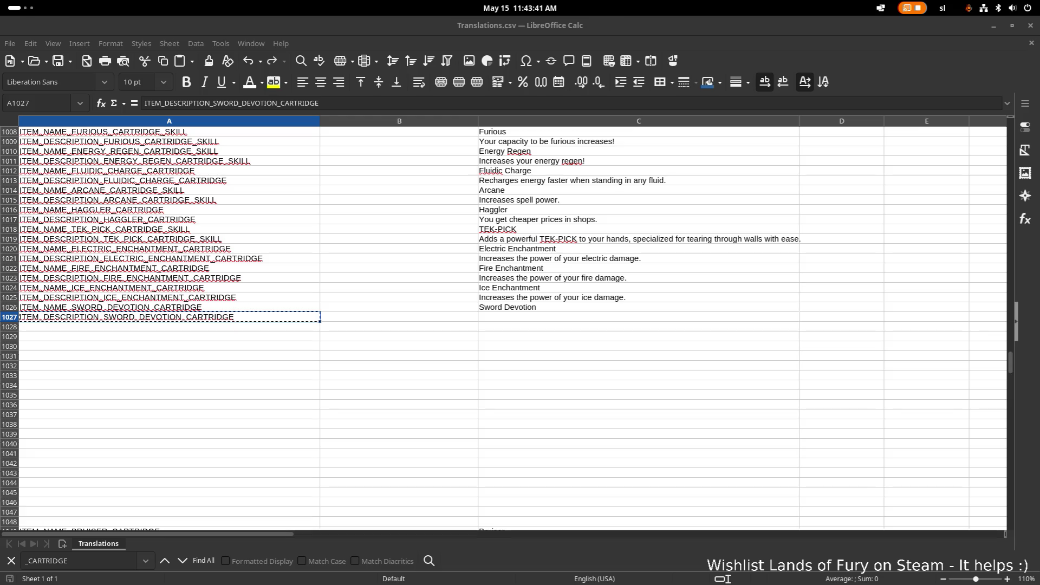
Step: Paste the blade-instincts description into C1027 as unformatted text
{"action": "left_click", "coordinate": [533, 317]}
{"action": "key", "text": "ctrl+v"}
{"action": "key", "text": "ctrl+z"}
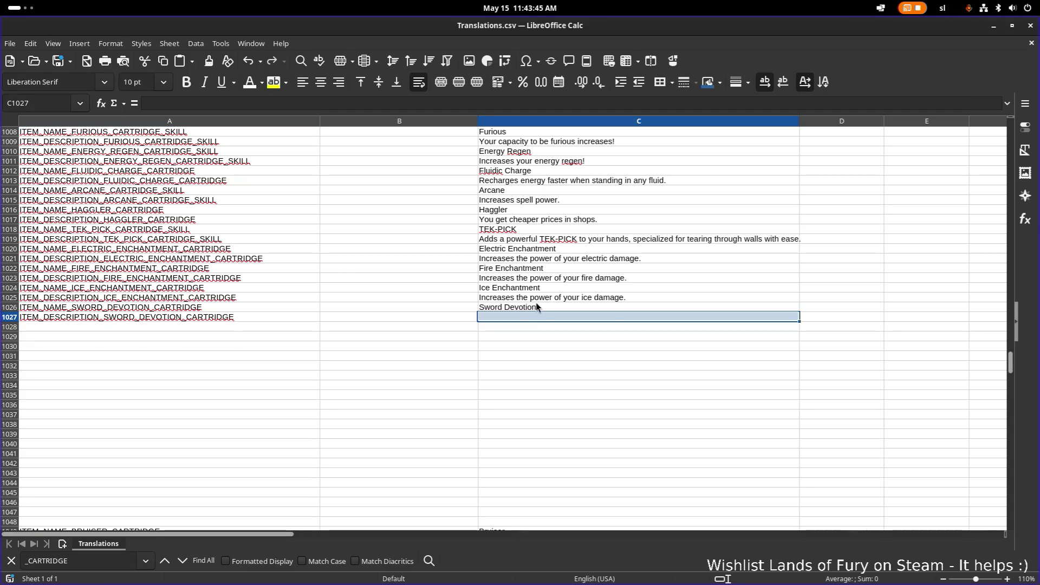
{"action": "key", "text": "ctrl+shift+v"}
{"action": "key", "text": "Return"}
Step: Replace the long dash after 'blade' in the C1027 description with a plain hyphen
{"action": "left_click", "coordinate": [738, 291]}
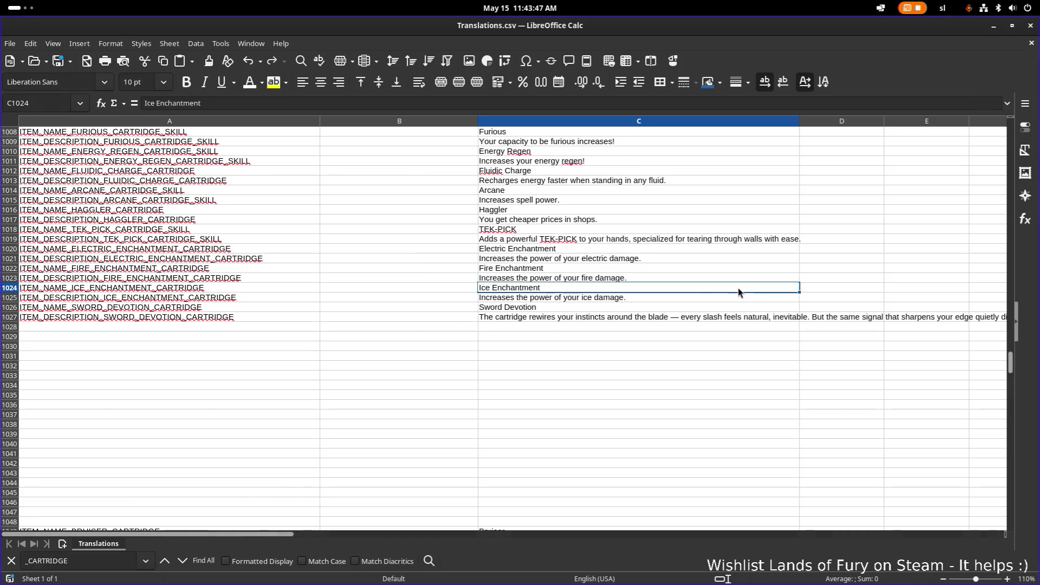
{"action": "left_click", "coordinate": [623, 317]}
{"action": "double_click", "coordinate": [567, 317]}
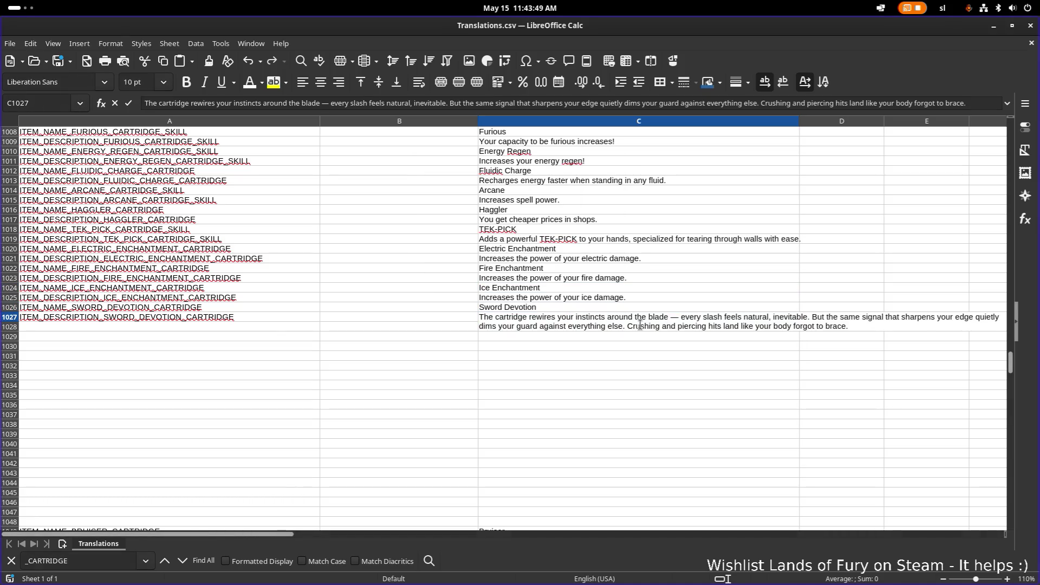
{"action": "left_click", "coordinate": [679, 318]}
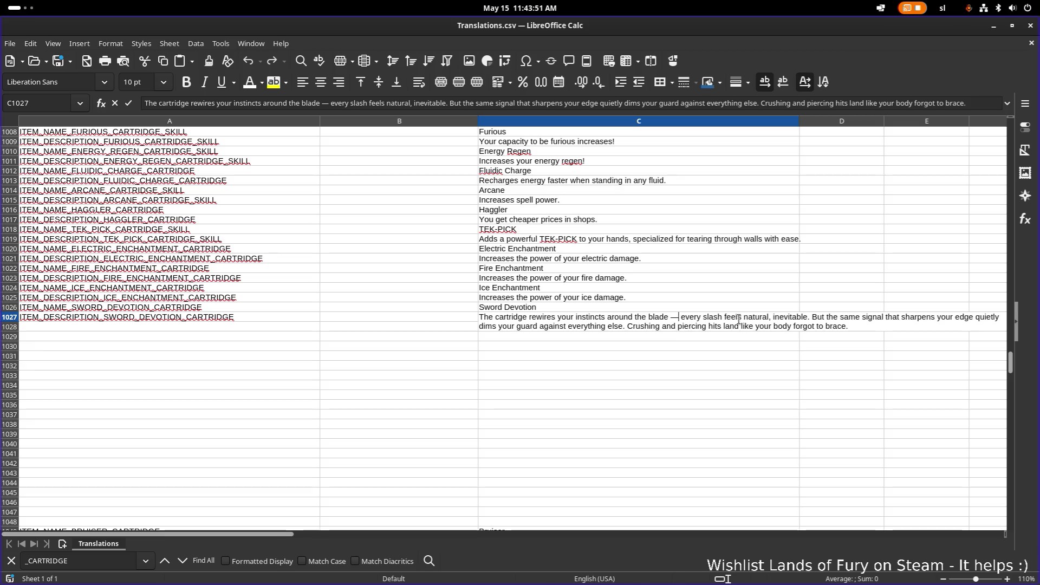
{"action": "key", "text": "BackSpace"}
{"action": "type", "text": "-"}
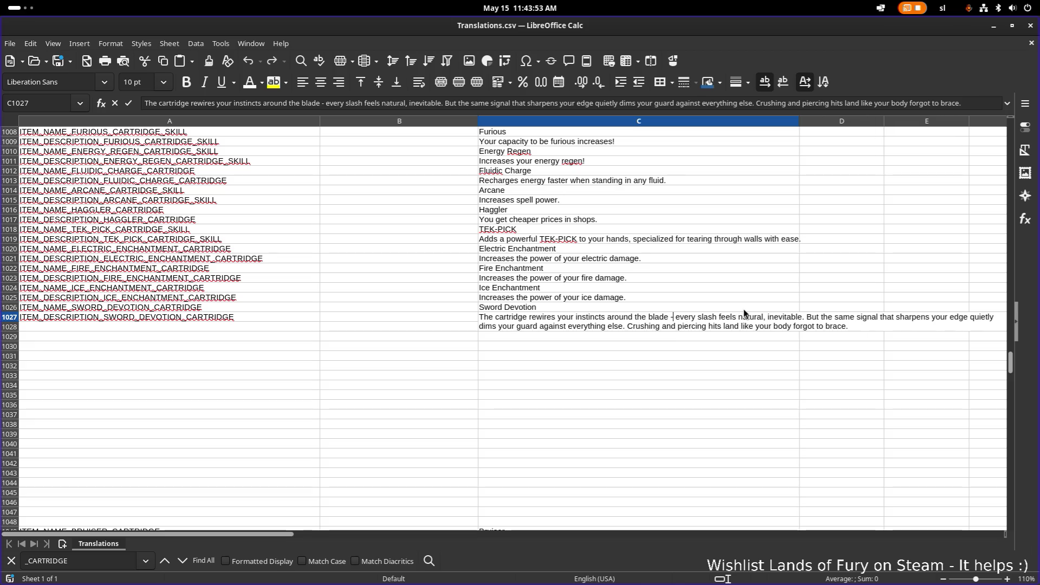
{"action": "left_click", "coordinate": [743, 309]}
{"action": "double_click", "coordinate": [684, 321]}
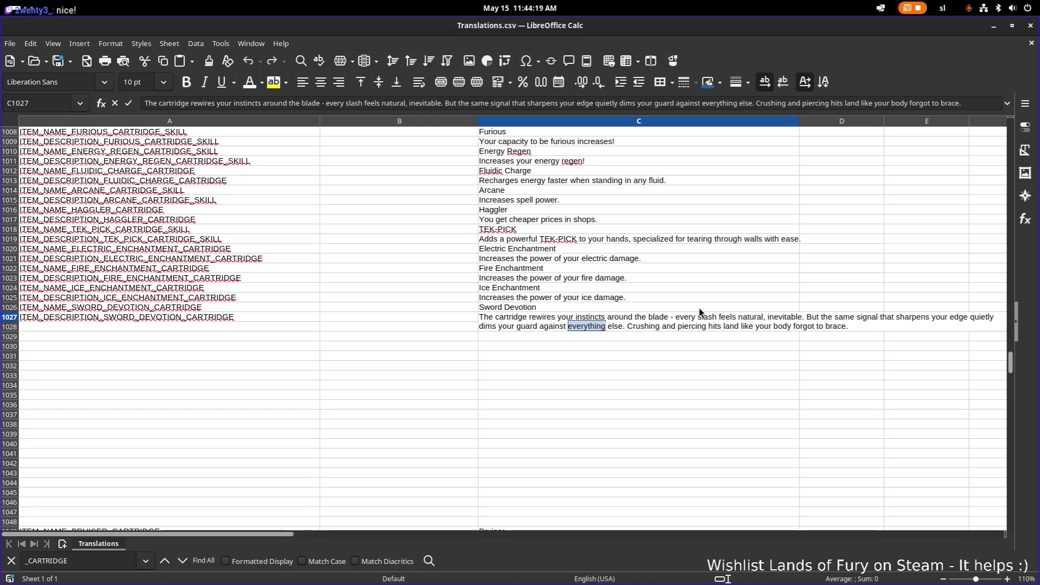
{"action": "key", "text": "Escape"}
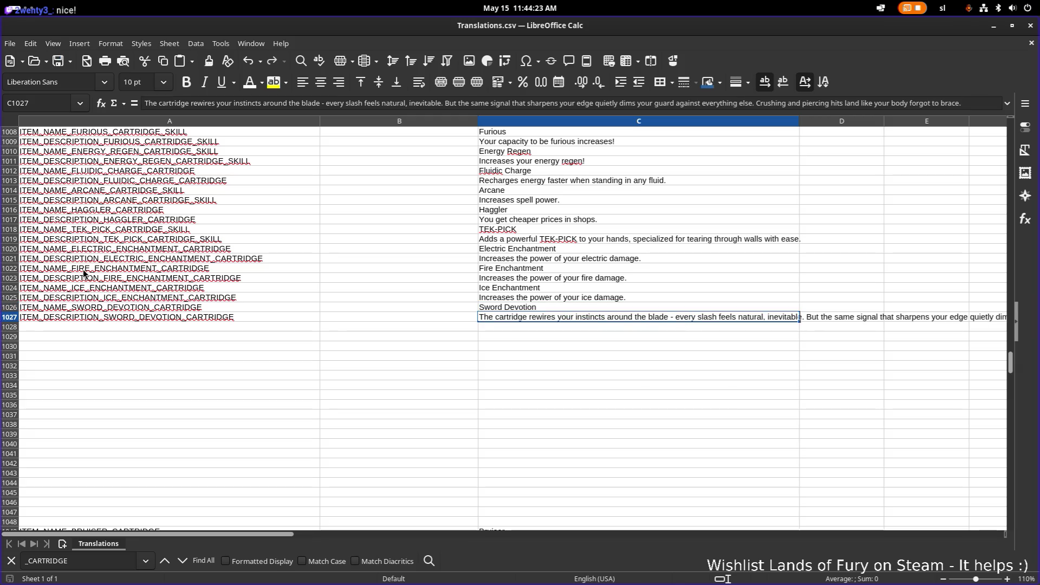
Step: Copy both Sword Devotion keys from A1026:A1027 and paste them into rows 1028–1029
{"action": "scroll", "coordinate": [150, 292], "scroll_direction": "up", "scroll_amount": 1}
{"action": "left_click", "coordinate": [151, 307]}
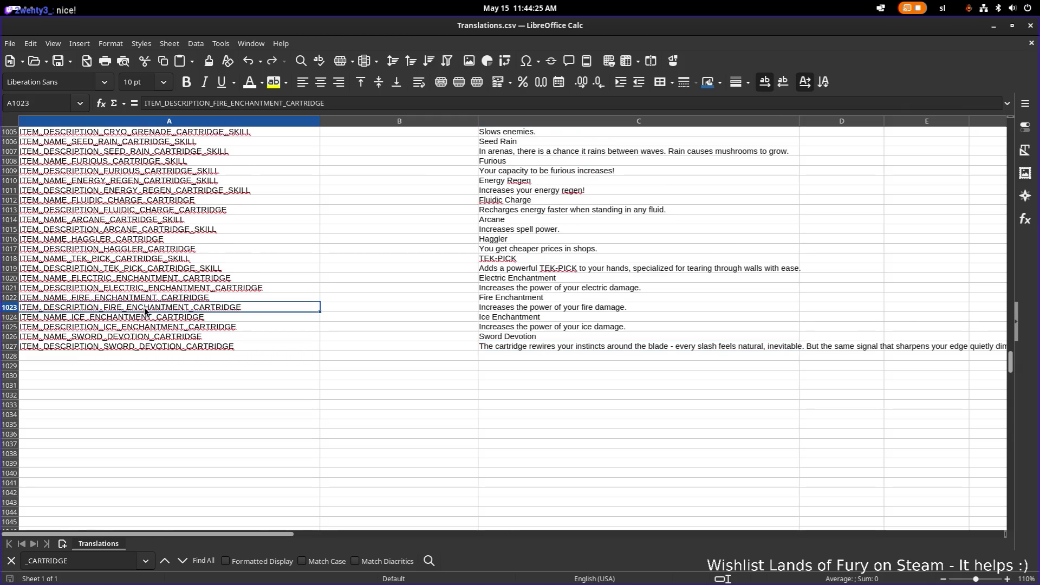
{"action": "left_click", "coordinate": [160, 336]}
{"action": "key", "text": "ctrl+c"}
{"action": "left_click", "coordinate": [181, 347], "text": "shift"}
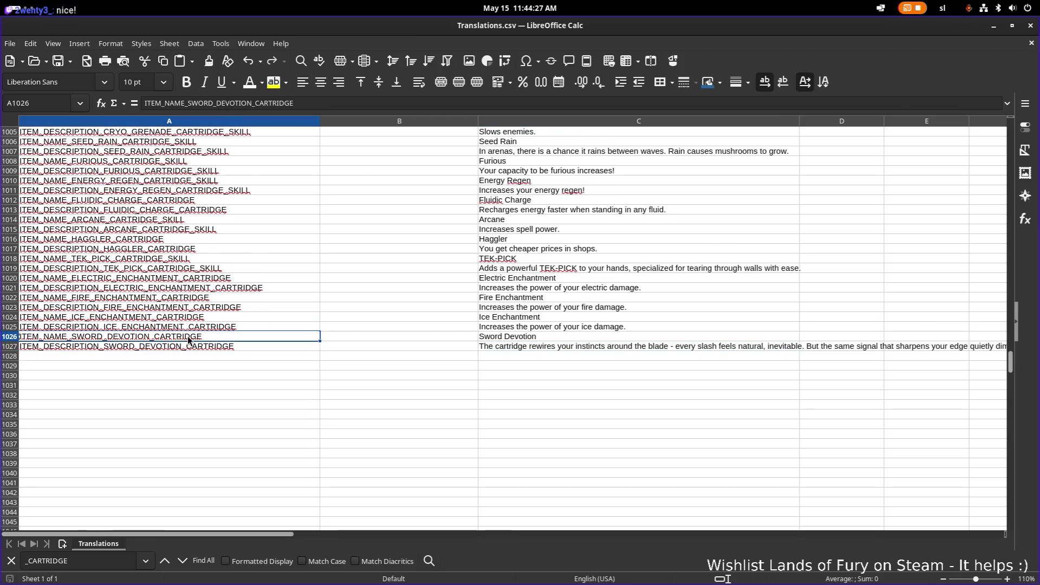
{"action": "key", "text": "ctrl+c"}
{"action": "left_click", "coordinate": [187, 355]}
{"action": "key", "text": "ctrl+v"}
Step: Paste the sword keys again into rows 1030–1031 and rename the row 1028–1029 keys from SWORD to HAMMER
{"action": "left_click", "coordinate": [176, 376]}
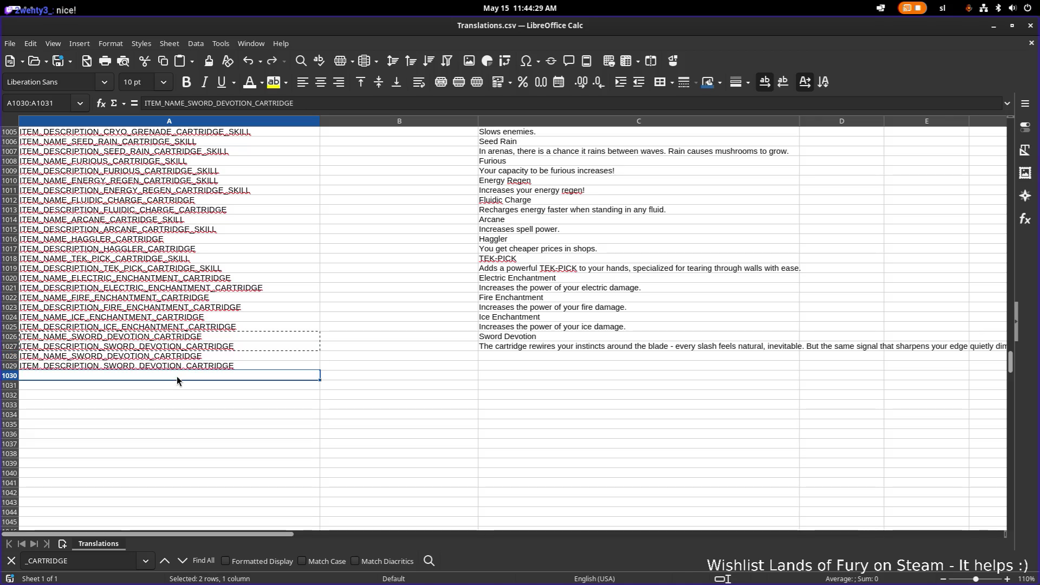
{"action": "key", "text": "ctrl+v"}
{"action": "left_click", "coordinate": [79, 358]}
{"action": "double_click", "coordinate": [79, 356]}
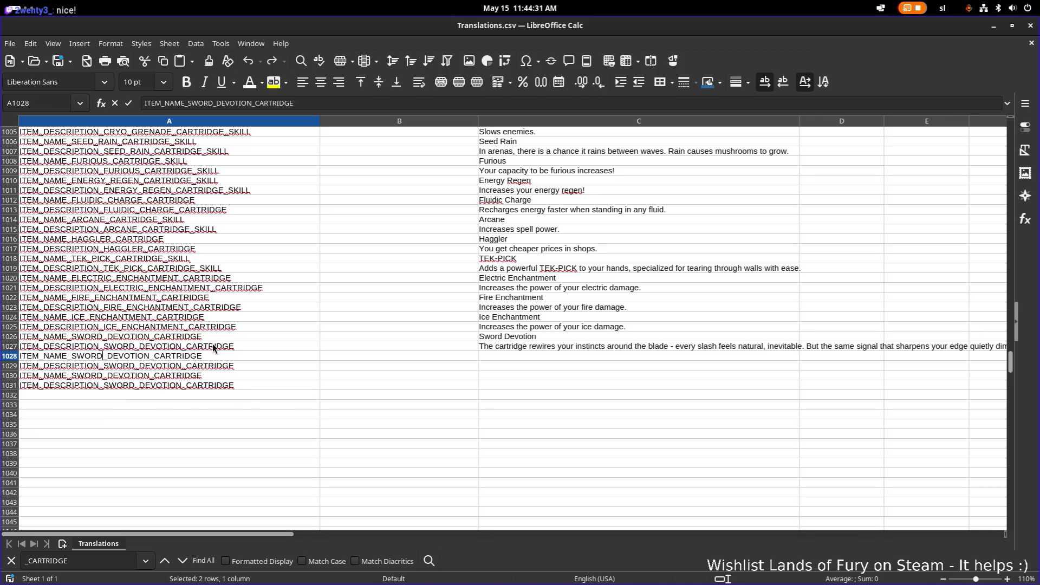
{"action": "type", "text": "HAMMER"}
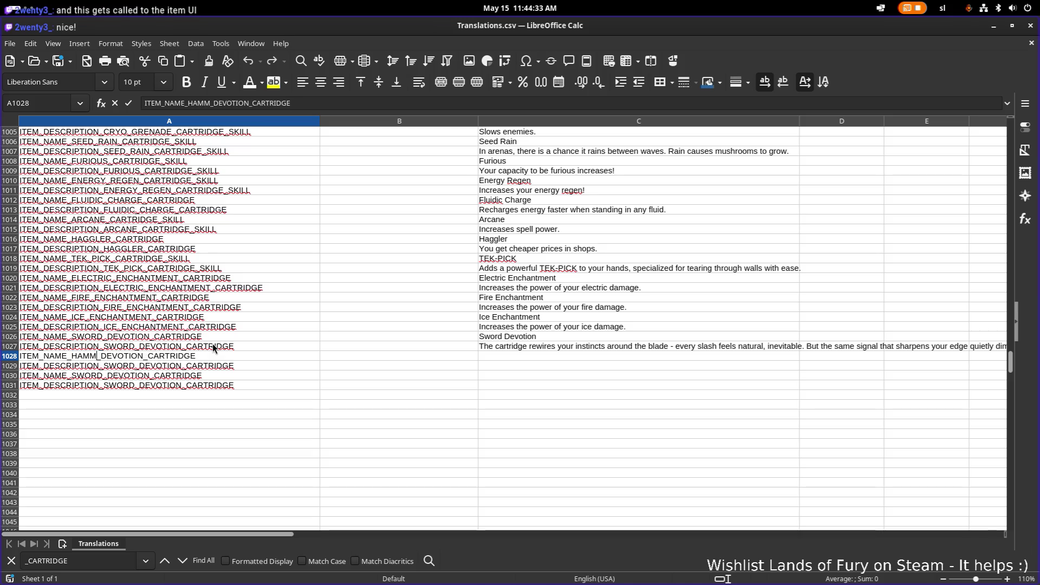
{"action": "left_click", "coordinate": [213, 347]}
{"action": "left_click", "coordinate": [125, 366]}
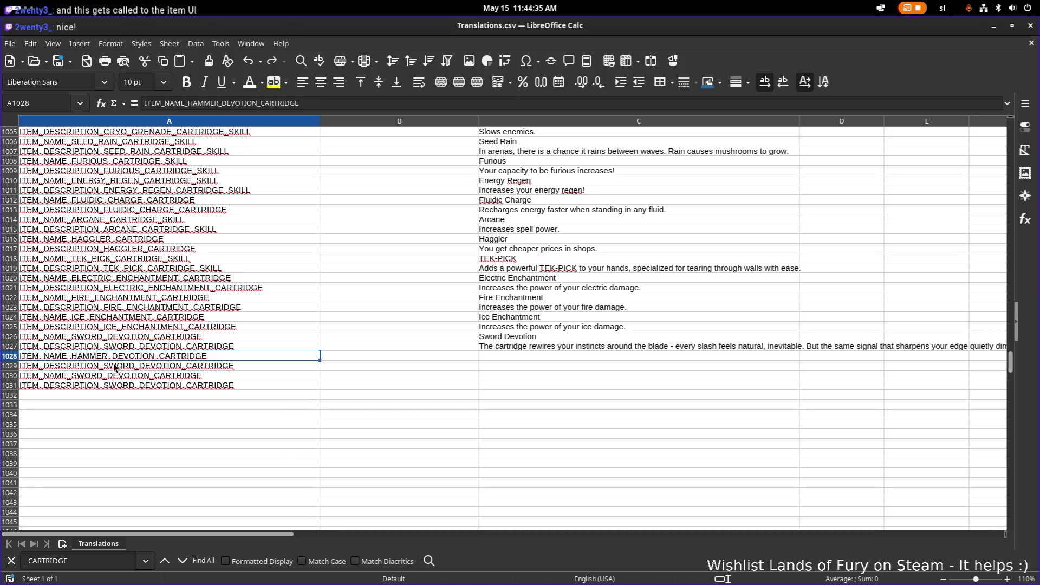
{"action": "double_click", "coordinate": [125, 366]}
{"action": "type", "text": "HAMMER"}
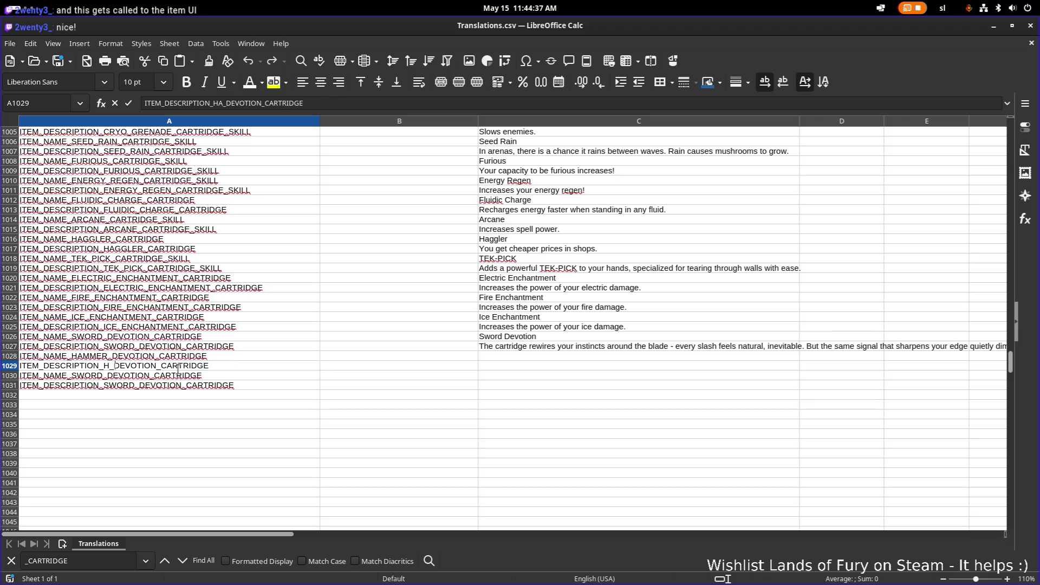
{"action": "key", "text": "Return"}
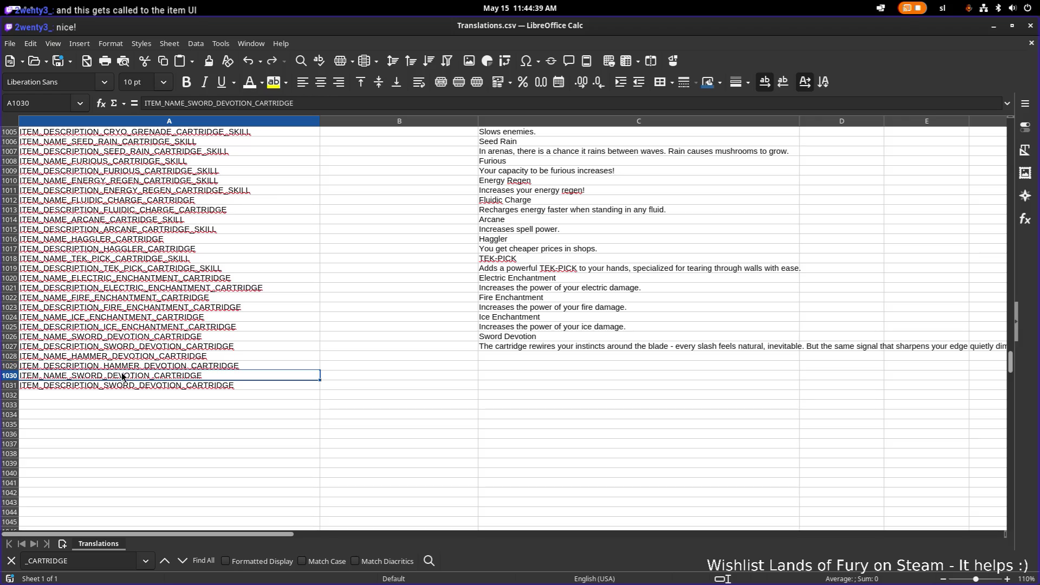
Step: Attempt to replace SWORD with BOW in the keys in rows 1030 and 1031
{"action": "double_click", "coordinate": [150, 376]}
{"action": "key", "text": "ctrl+shift+Left"}
{"action": "type", "text": "BOW"}
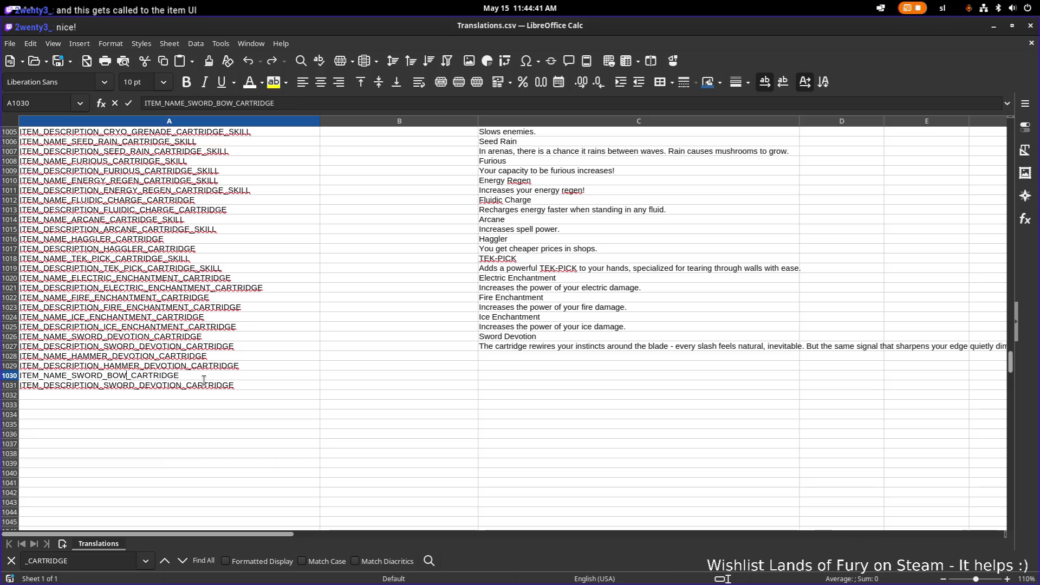
{"action": "key", "text": "Return"}
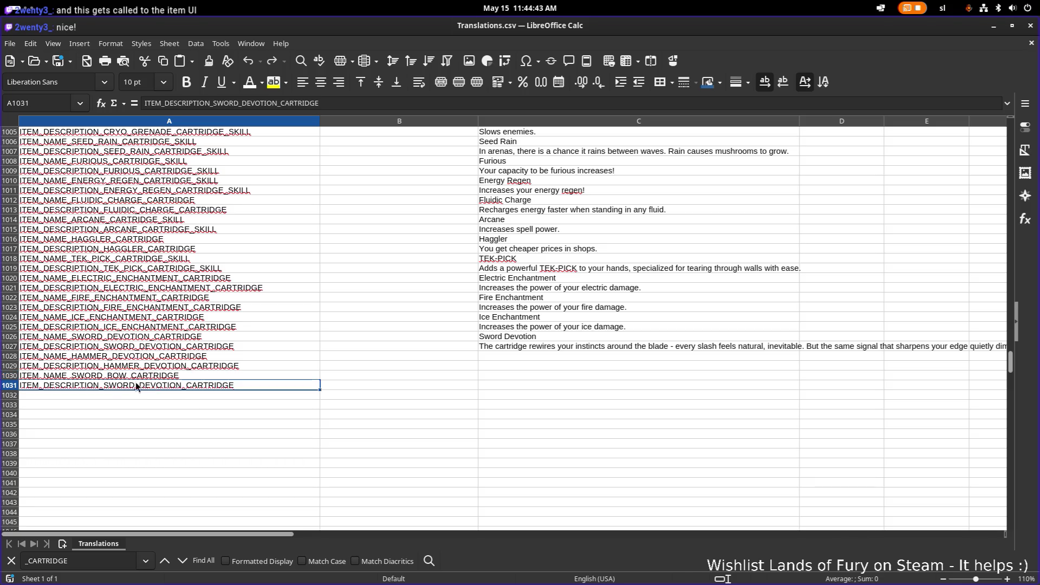
{"action": "double_click", "coordinate": [121, 382]}
{"action": "key", "text": "ctrl+shift+Left"}
{"action": "type", "text": "BOW"}
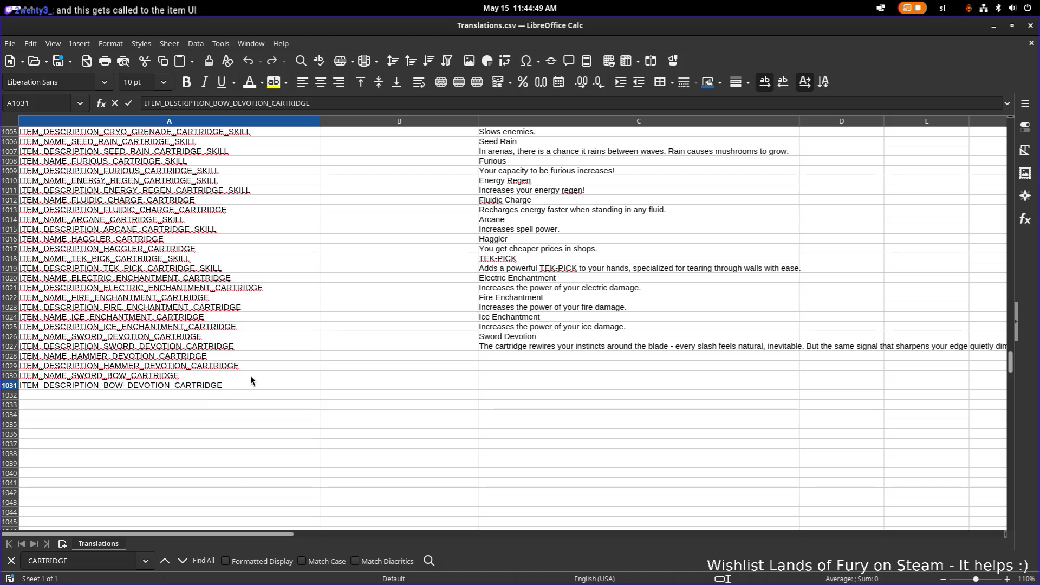
{"action": "left_click", "coordinate": [250, 375]}
Step: Redo the edits so A1030 and A1031 read ITEM_NAME_ and ITEM_DESCRIPTION_BOW_DEVOTION_CARTRIDGE
{"action": "key", "text": "ctrl+z"}
{"action": "key", "text": "ctrl+z"}
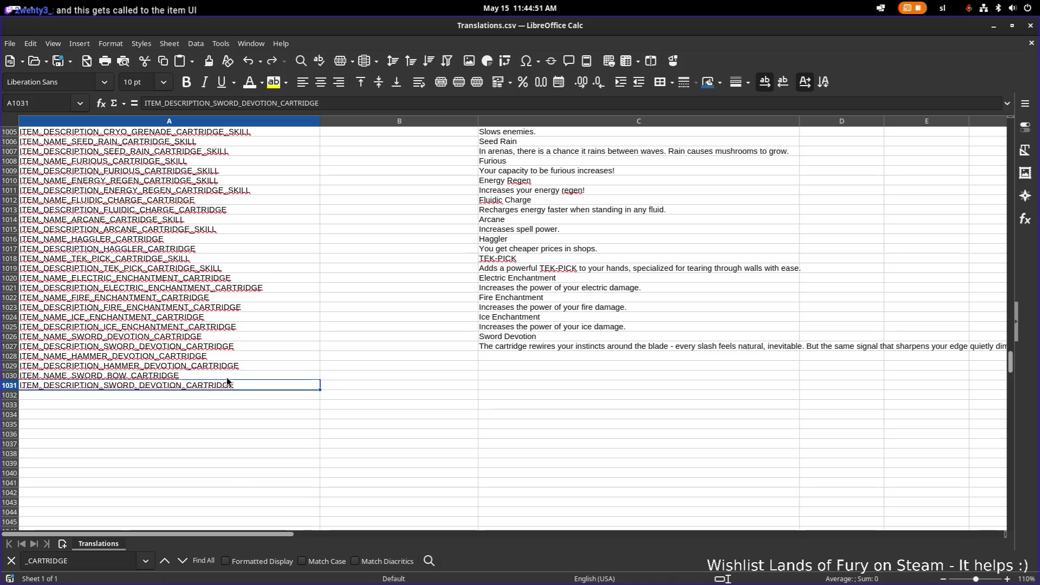
{"action": "double_click", "coordinate": [94, 378]}
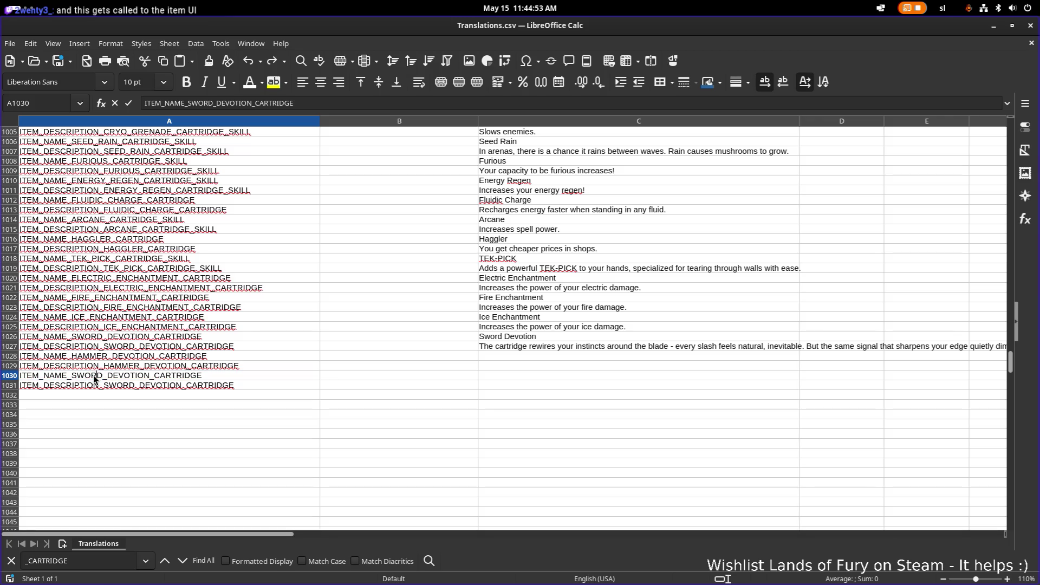
{"action": "type", "text": "BOW"}
{"action": "left_click", "coordinate": [133, 396]}
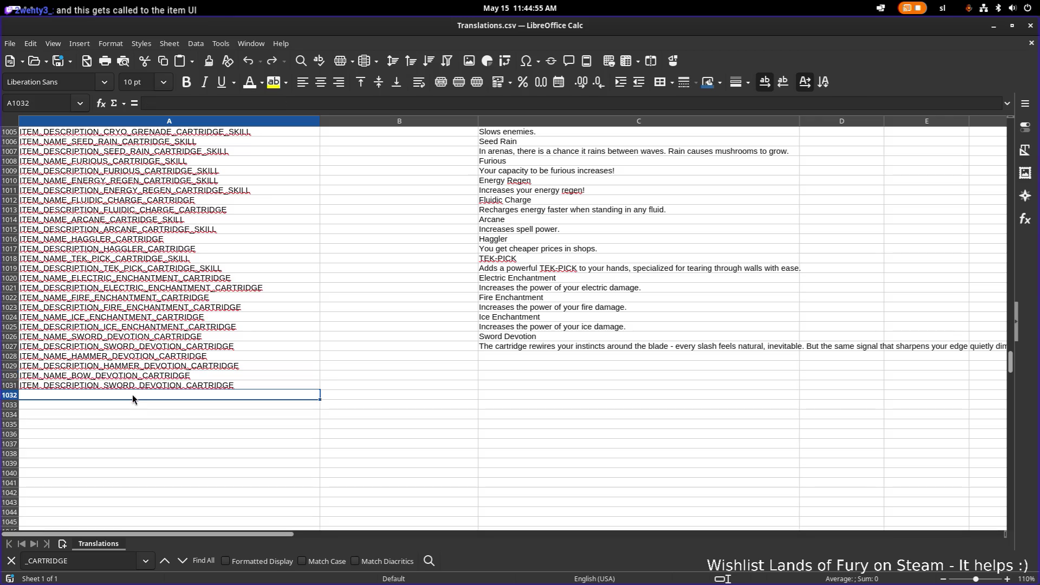
{"action": "double_click", "coordinate": [122, 385]}
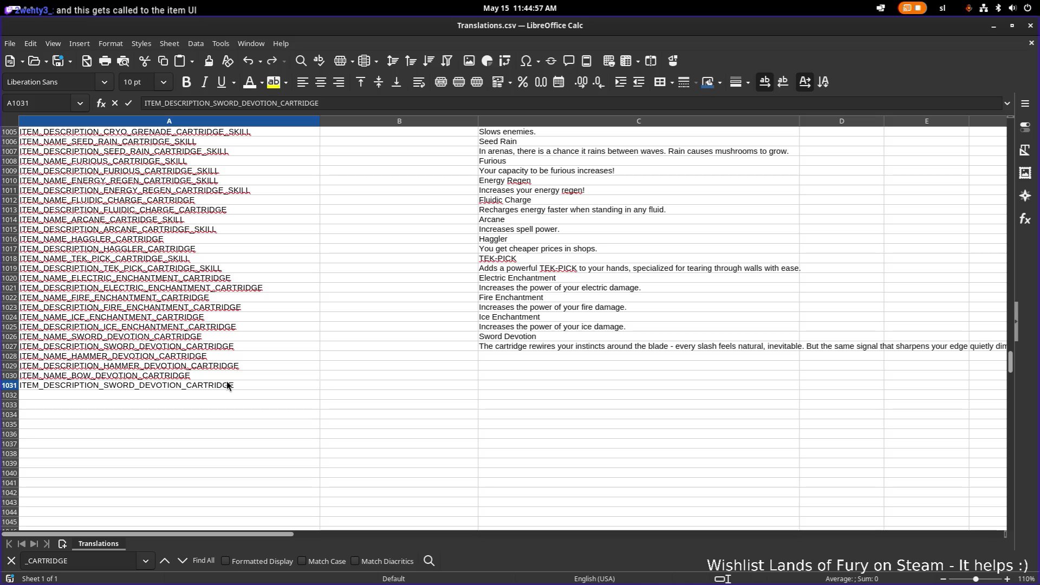
{"action": "key", "text": "Tab"}
{"action": "double_click", "coordinate": [182, 386]}
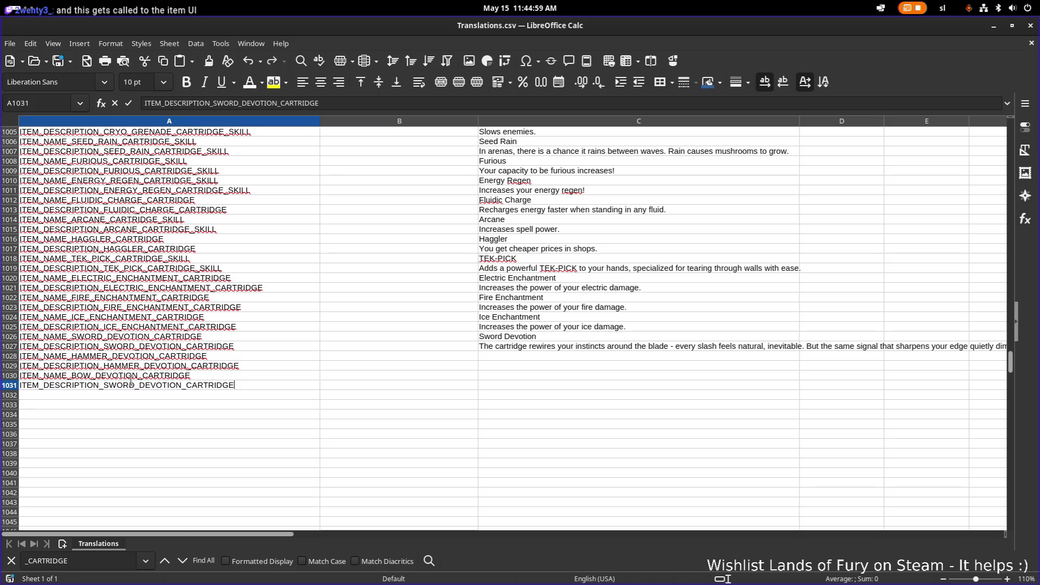
{"action": "double_click", "coordinate": [128, 386]}
{"action": "type", "text": "BOW"}
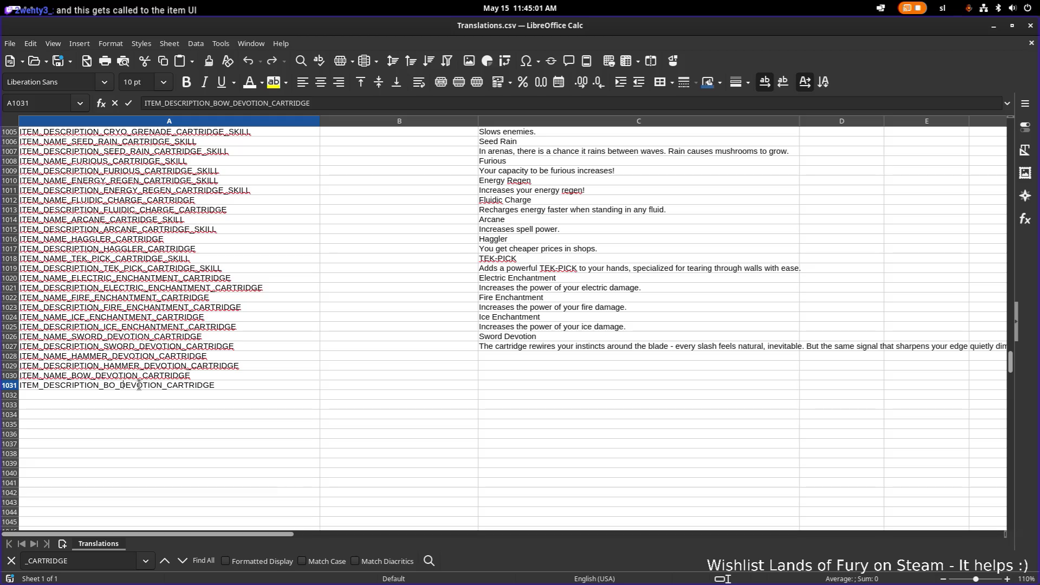
{"action": "key", "text": "Return"}
Step: Enter 'Hammer Devotion' in C1028 and copy that cell
{"action": "left_click", "coordinate": [521, 354]}
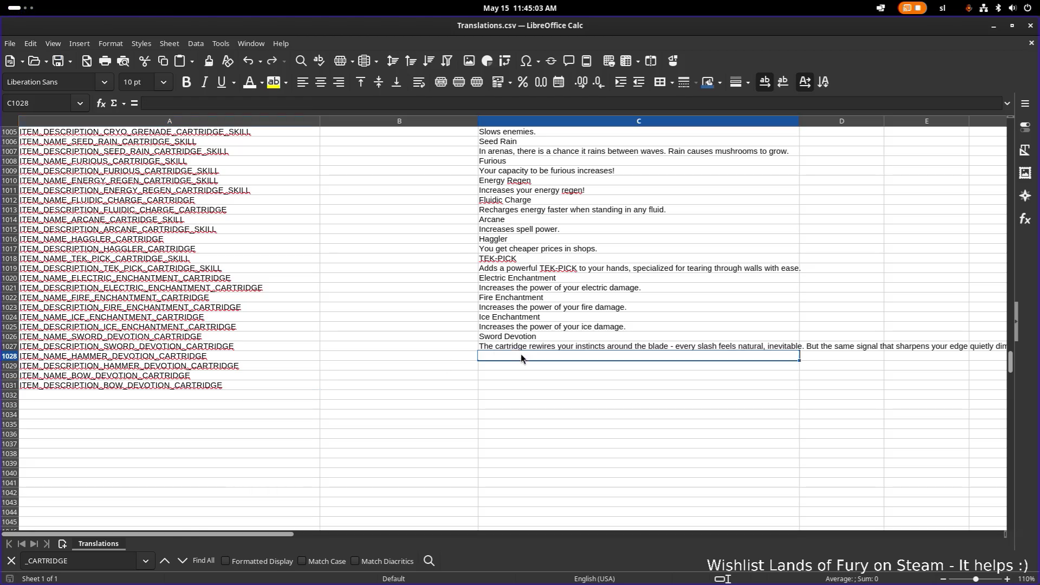
{"action": "double_click", "coordinate": [544, 358]}
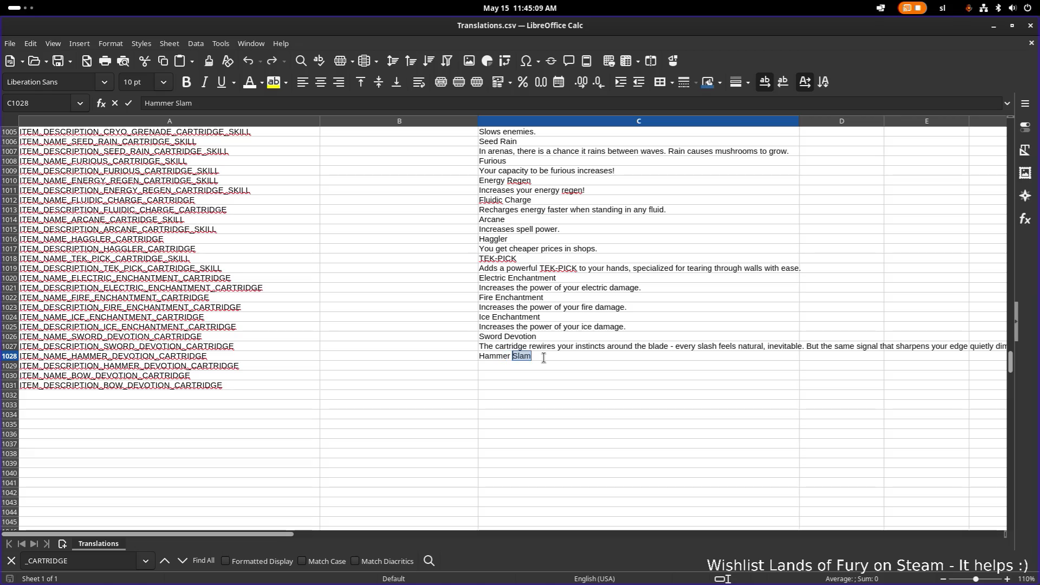
{"action": "type", "text": "Devotion"}
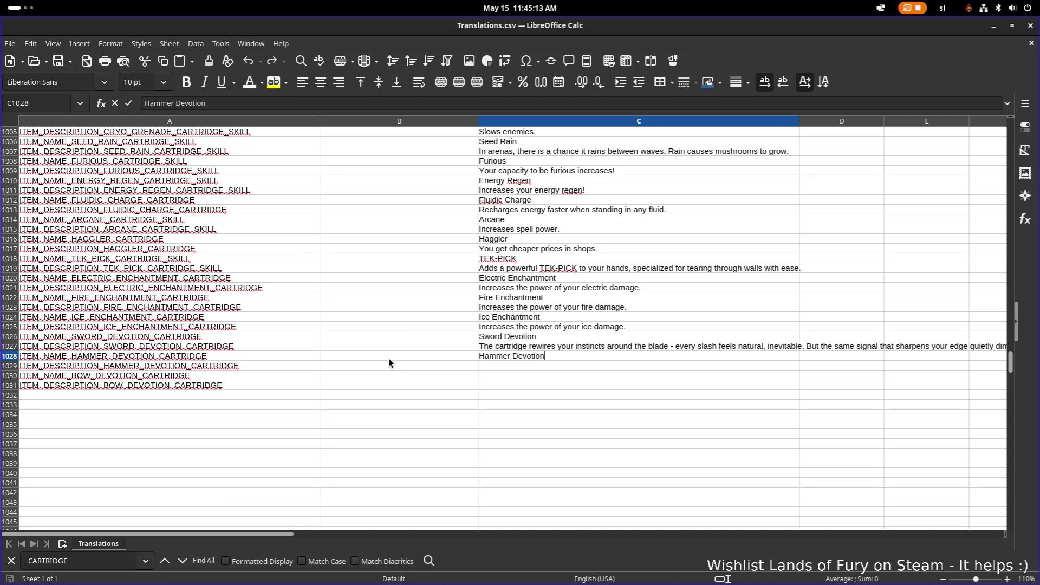
{"action": "left_click", "coordinate": [272, 367]}
{"action": "left_click", "coordinate": [530, 352]}
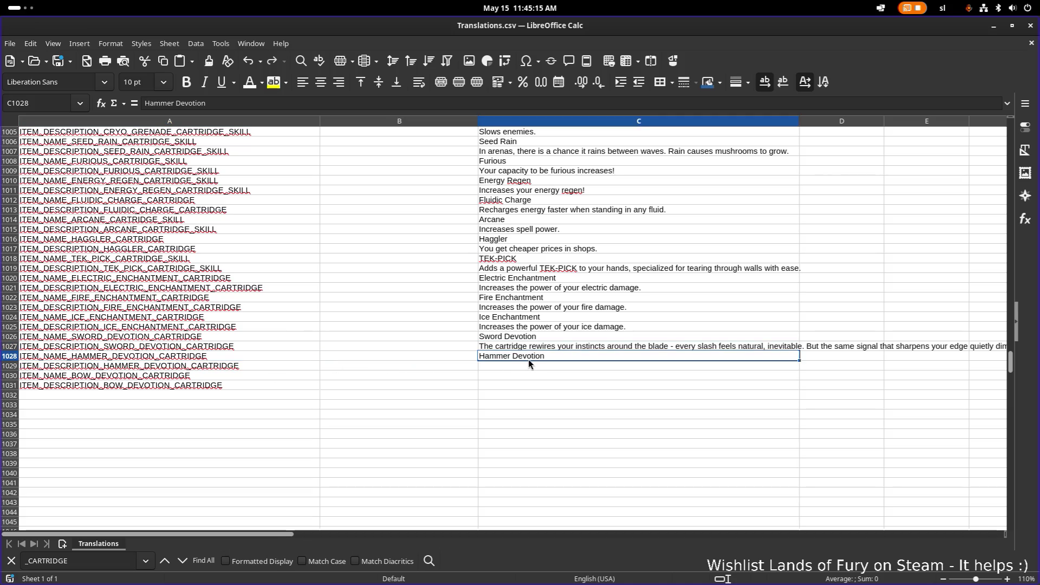
{"action": "key", "text": "ctrl+c"}
Step: Enter 'Bow Devotion' in C1030 beside the Bow name key
{"action": "left_click", "coordinate": [229, 359]}
{"action": "left_click", "coordinate": [243, 377]}
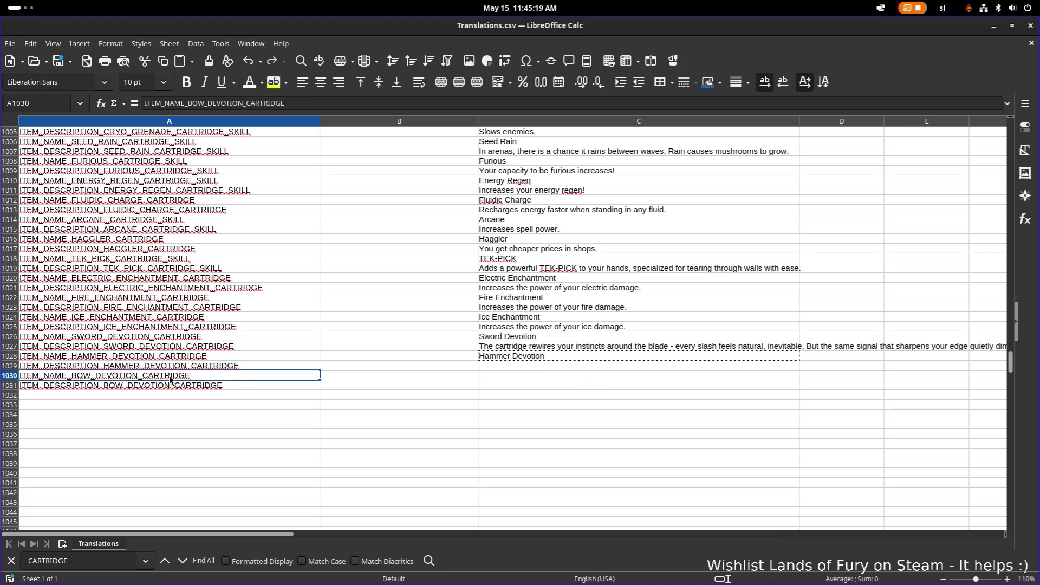
{"action": "left_click", "coordinate": [544, 374]}
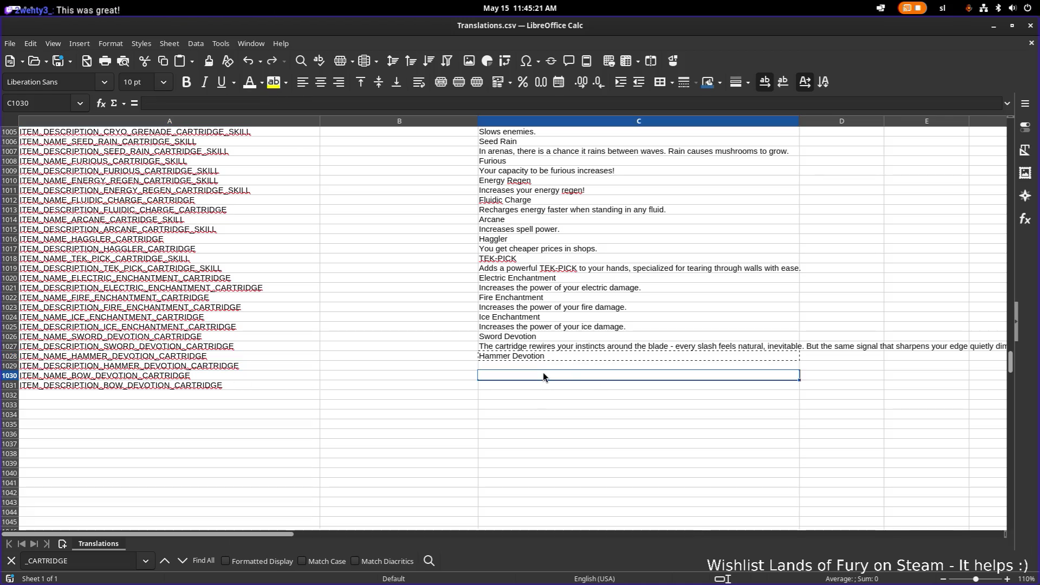
{"action": "double_click", "coordinate": [543, 372]}
{"action": "type", "text": "Bow Di"}
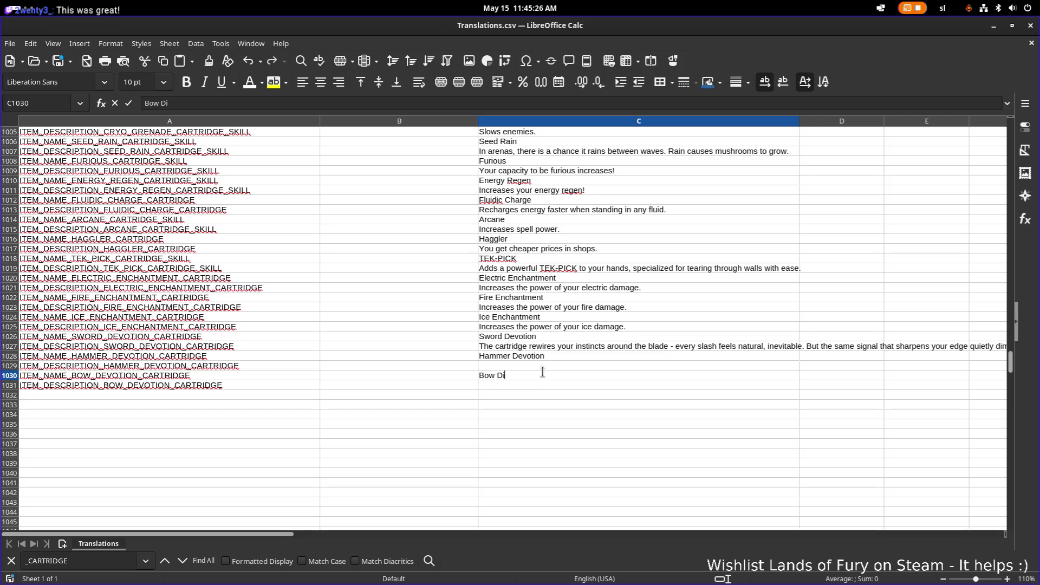
{"action": "key", "text": "BackSpace"}
{"action": "type", "text": "ow Devotion"}
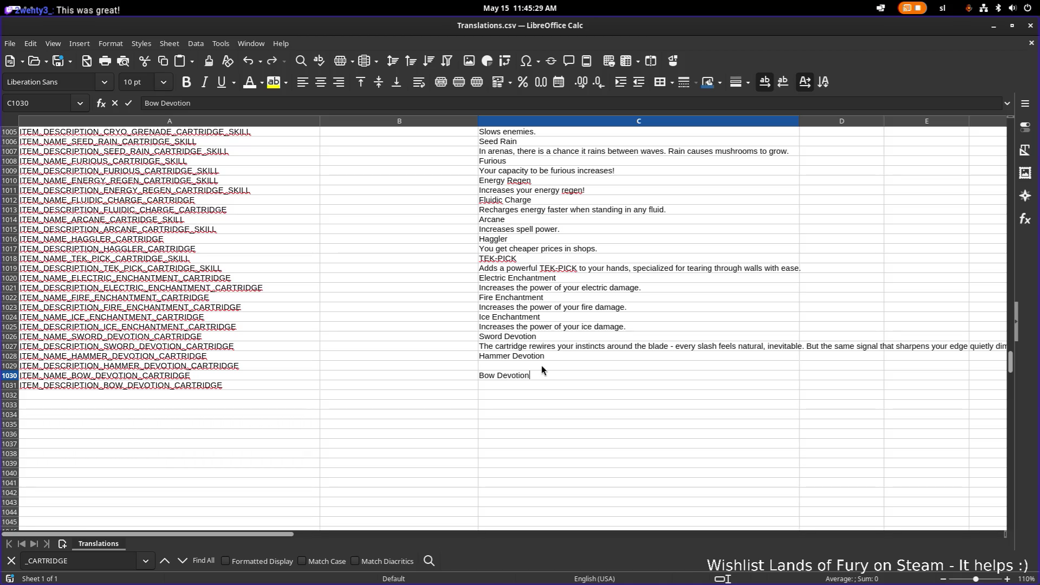
{"action": "left_click", "coordinate": [541, 366]}
{"action": "left_click", "coordinate": [520, 385]}
Step: Paste the Hammer muscles-like-dead-weight description into C1029 as unformatted text
{"action": "left_click", "coordinate": [631, 326]}
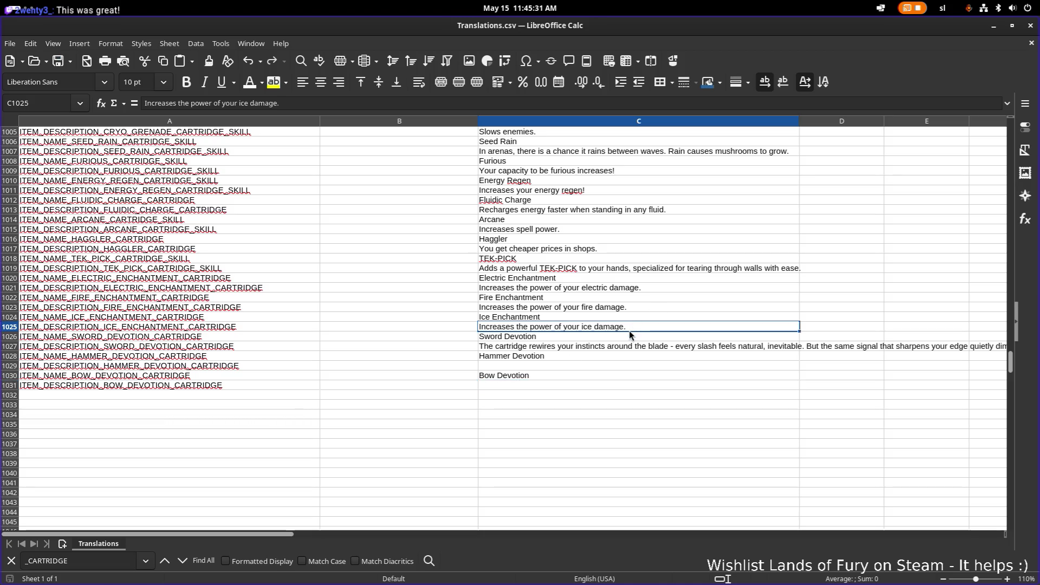
{"action": "left_click", "coordinate": [550, 346]}
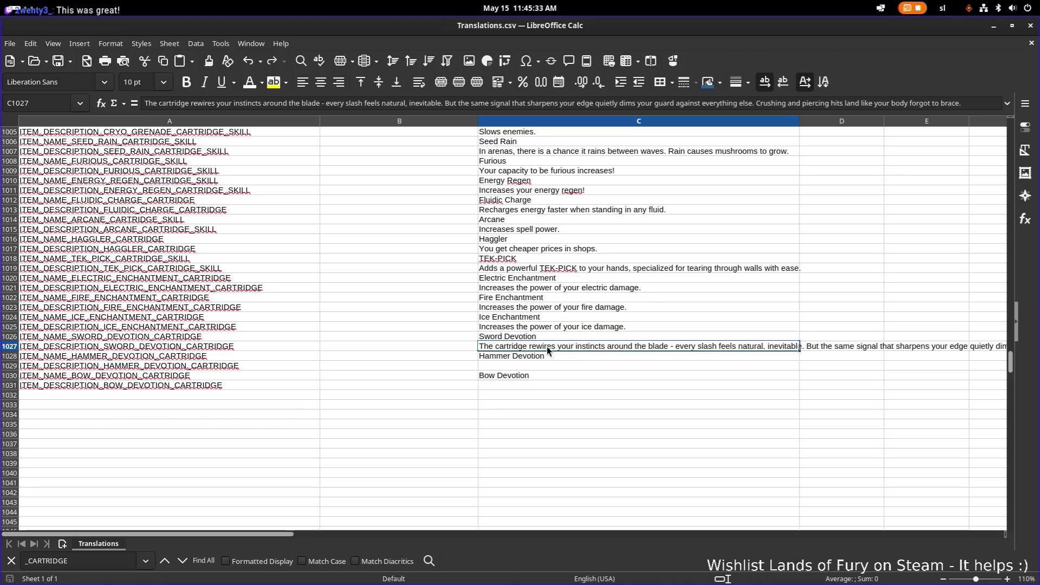
{"action": "left_click", "coordinate": [523, 366]}
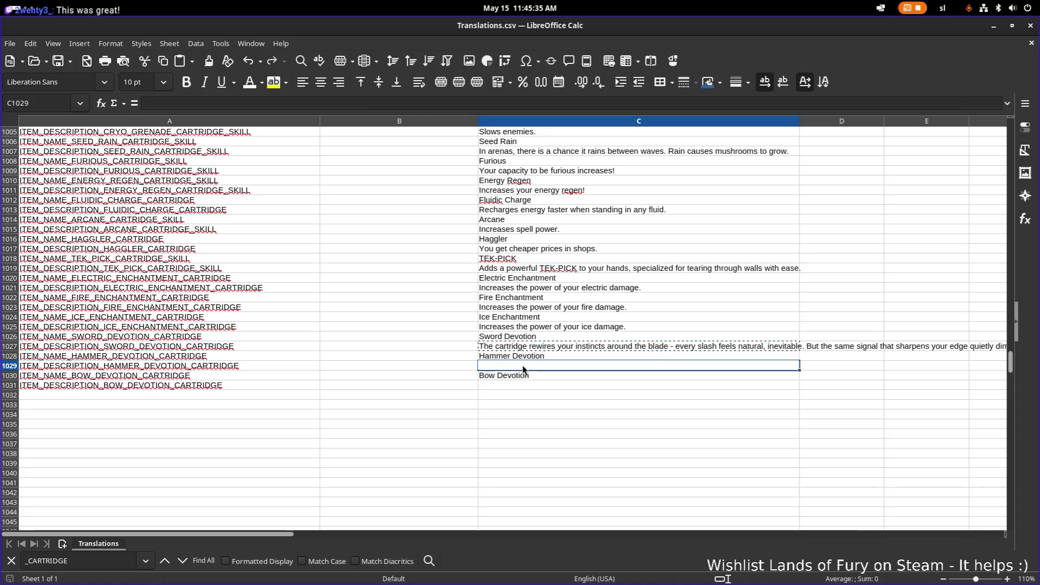
{"action": "key", "text": "ctrl+v"}
{"action": "key", "text": "ctrl+z"}
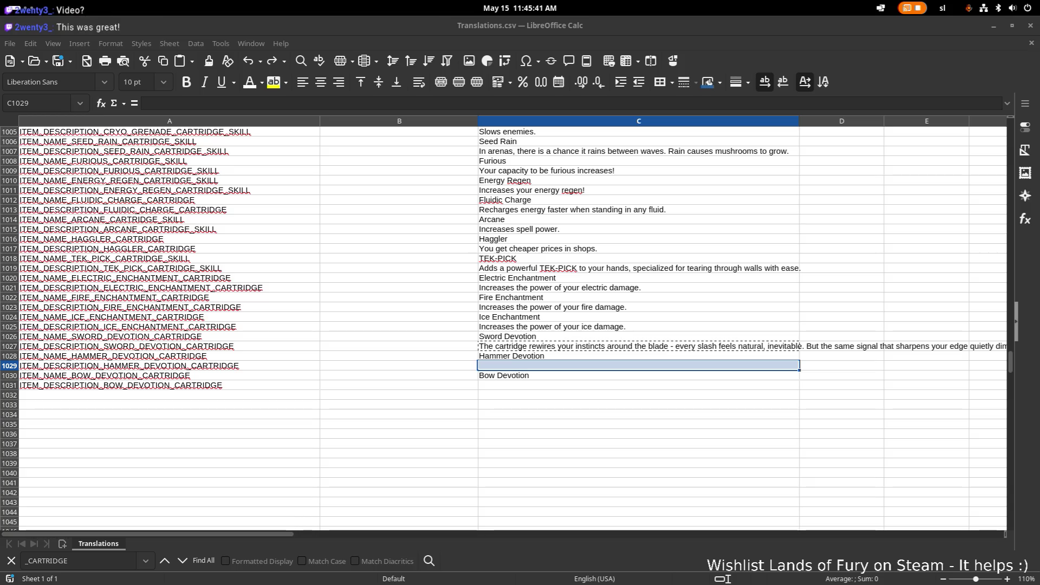
{"action": "left_click", "coordinate": [508, 358]}
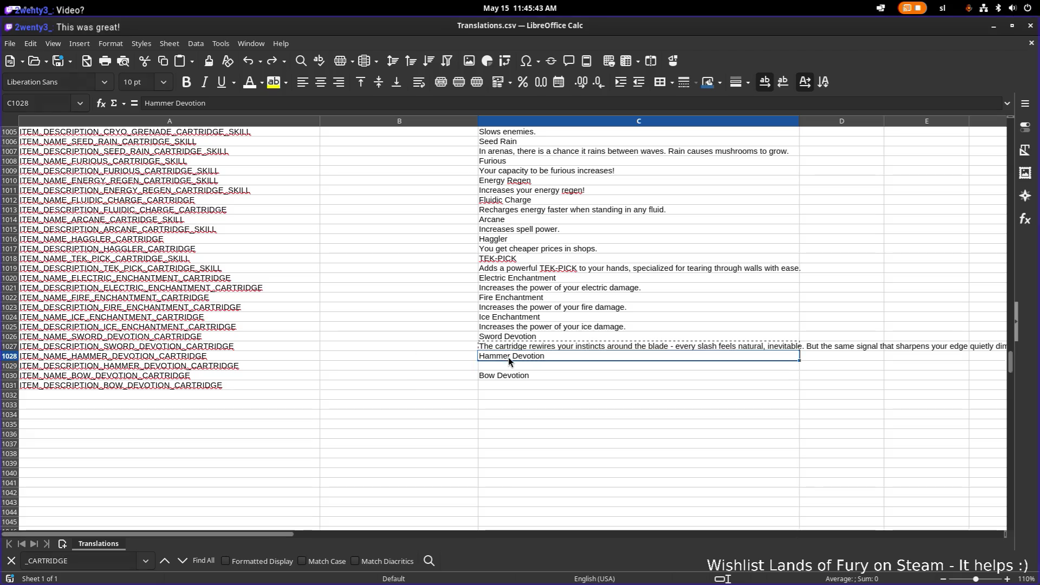
{"action": "left_click", "coordinate": [513, 366]}
{"action": "key", "text": "ctrl+shift+v"}
{"action": "left_click", "coordinate": [509, 227]}
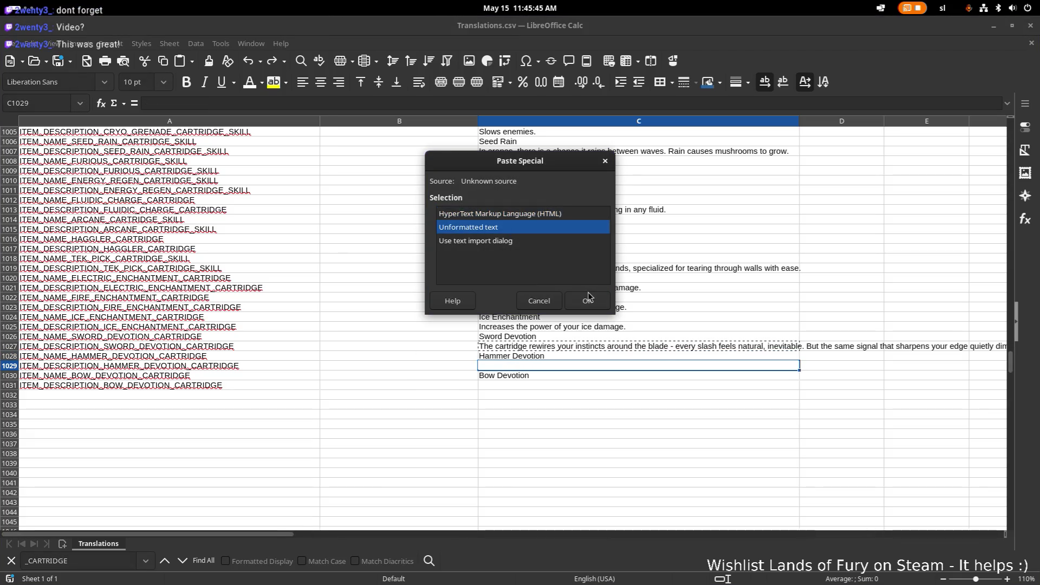
{"action": "left_click", "coordinate": [588, 299]}
Step: Paste the Bow perception-fine-tuning description into C1031 as unformatted text
{"action": "left_click", "coordinate": [601, 356]}
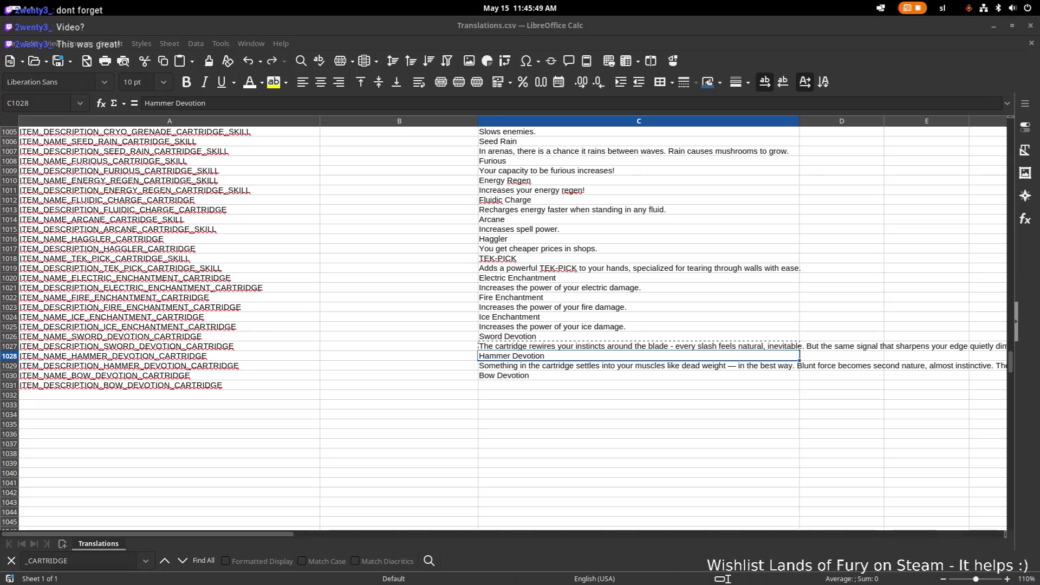
{"action": "left_click", "coordinate": [552, 387]}
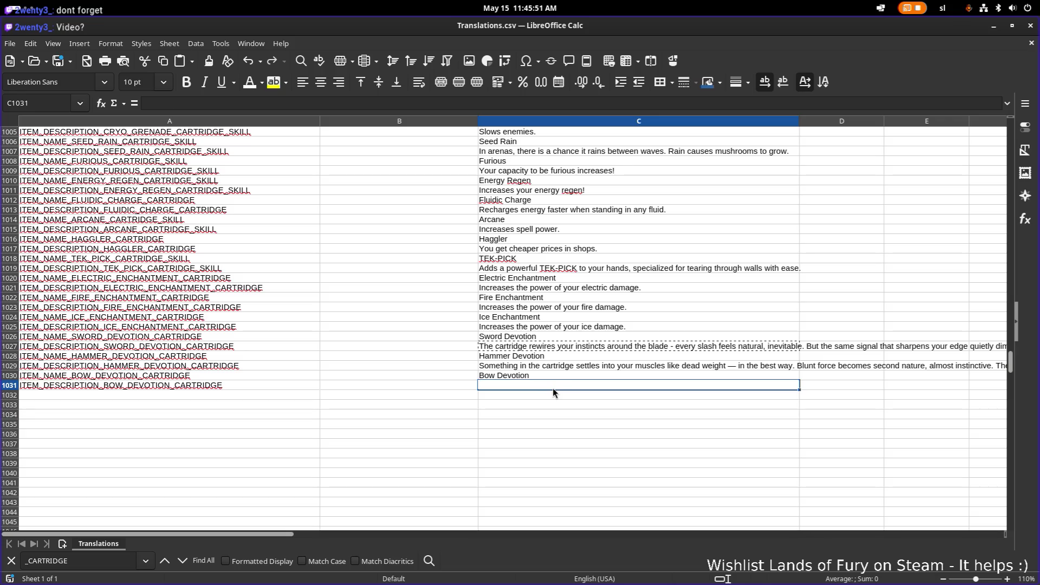
{"action": "key", "text": "ctrl+shift+v"}
{"action": "left_click", "coordinate": [520, 225]}
{"action": "left_click", "coordinate": [587, 299]}
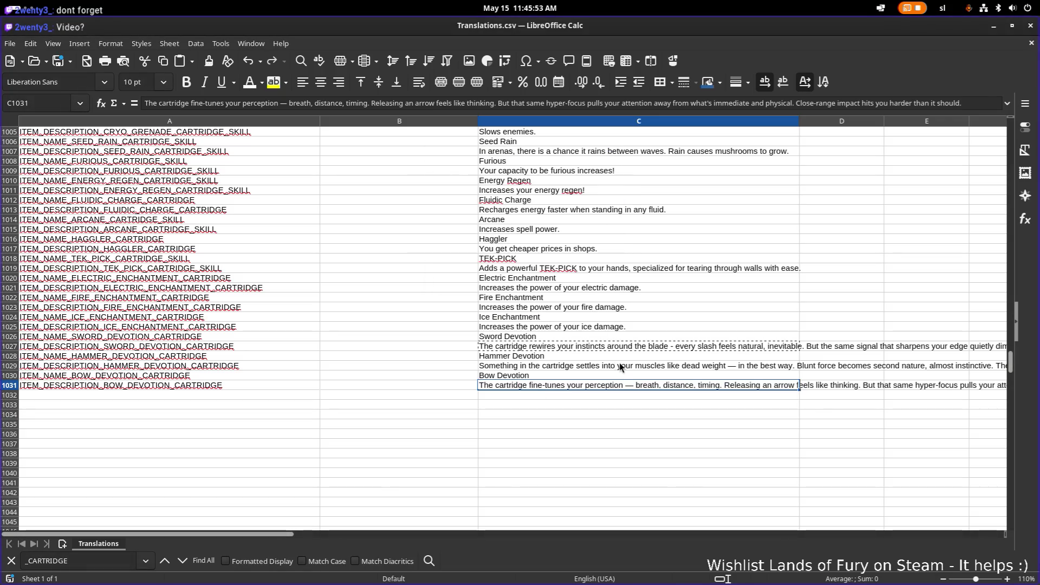
{"action": "left_click", "coordinate": [621, 367]}
{"action": "left_click", "coordinate": [623, 417]}
{"action": "left_click", "coordinate": [590, 365]}
{"action": "double_click", "coordinate": [580, 363]}
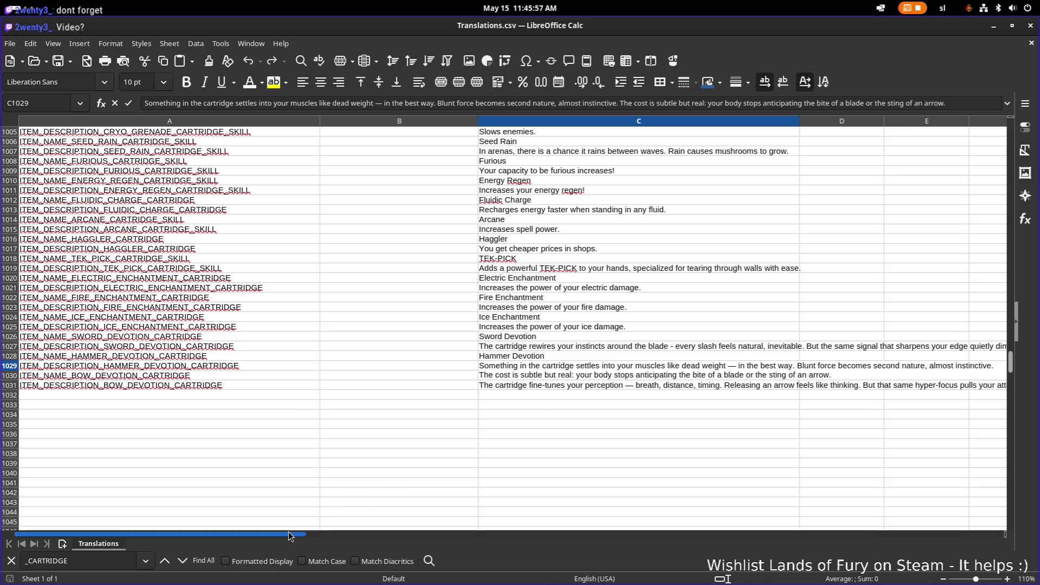
Step: Swap the long dash after 'dead weight' in C1029 for '-' and commit the cell
{"action": "left_click_drag", "start_coordinate": [319, 534], "coordinate": [349, 531]}
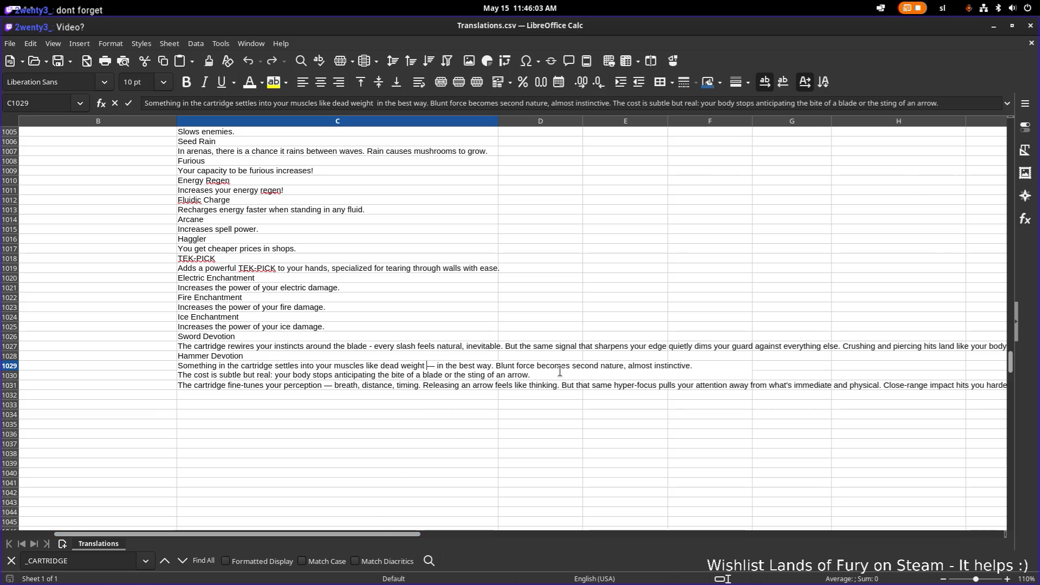
{"action": "key", "text": "BackSpace"}
{"action": "type", "text": "-"}
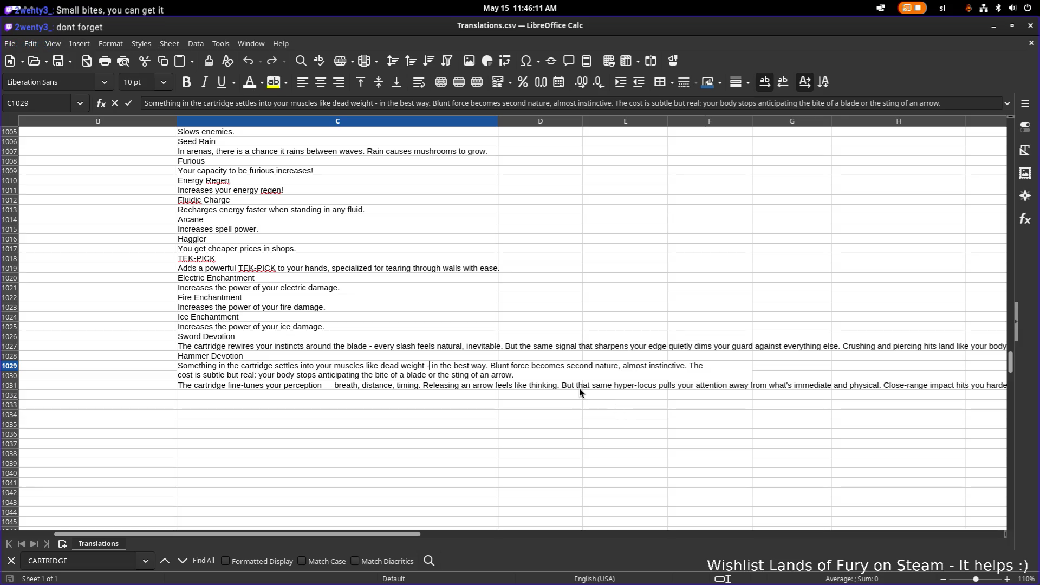
{"action": "key", "text": "Return"}
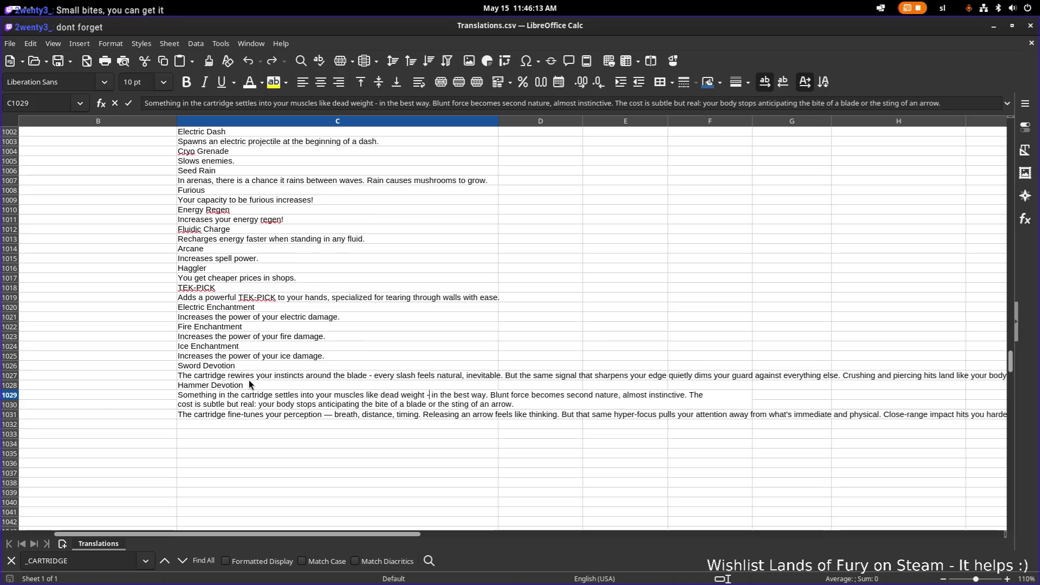